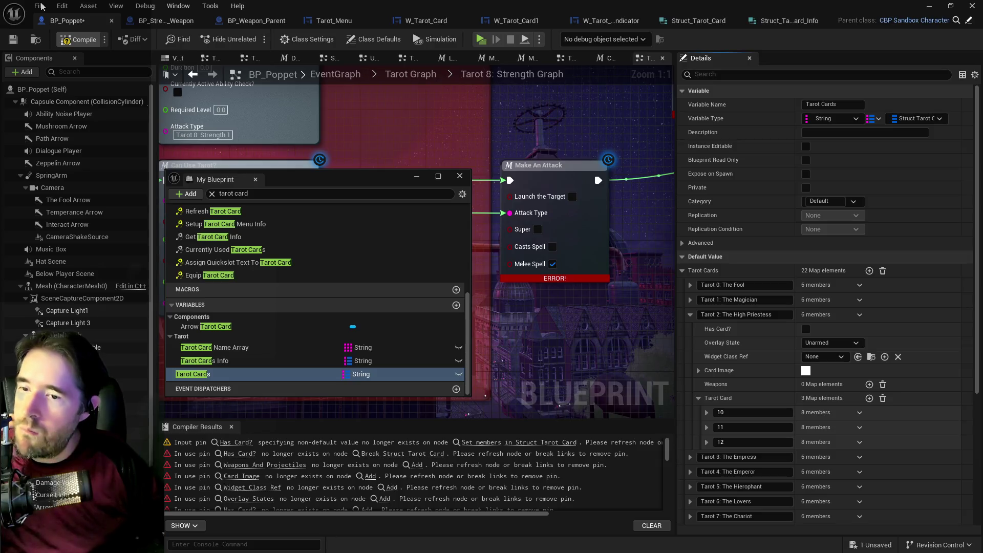
- Save all assets, then delete the High Priestess 3 entry from Tarot Cards Info
left_click(40, 7)
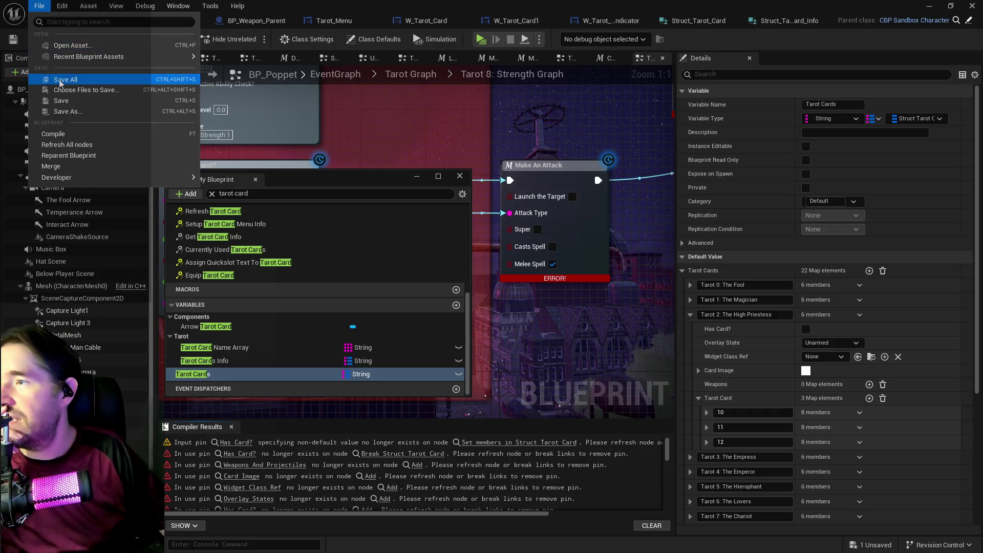
left_click(66, 79)
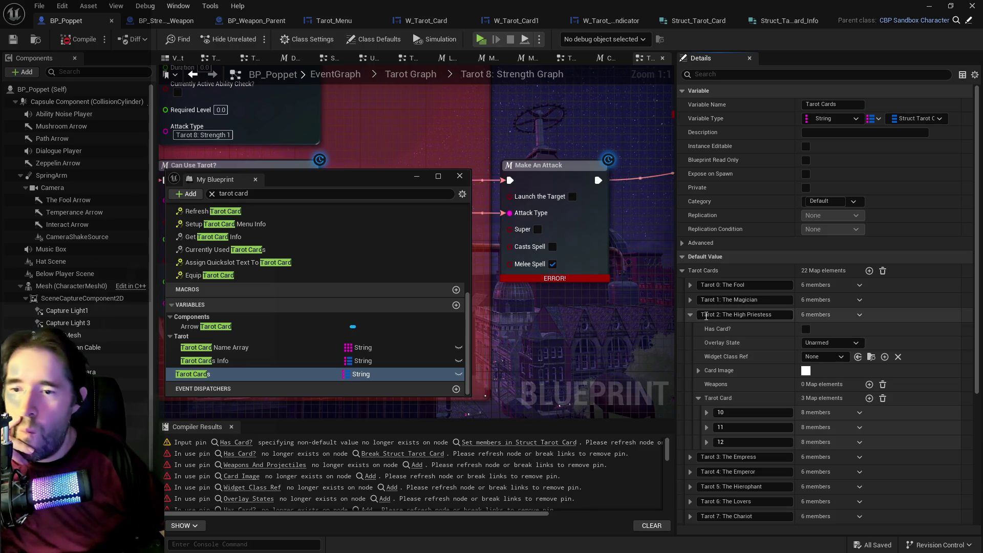
left_click(690, 314)
left_click(229, 361)
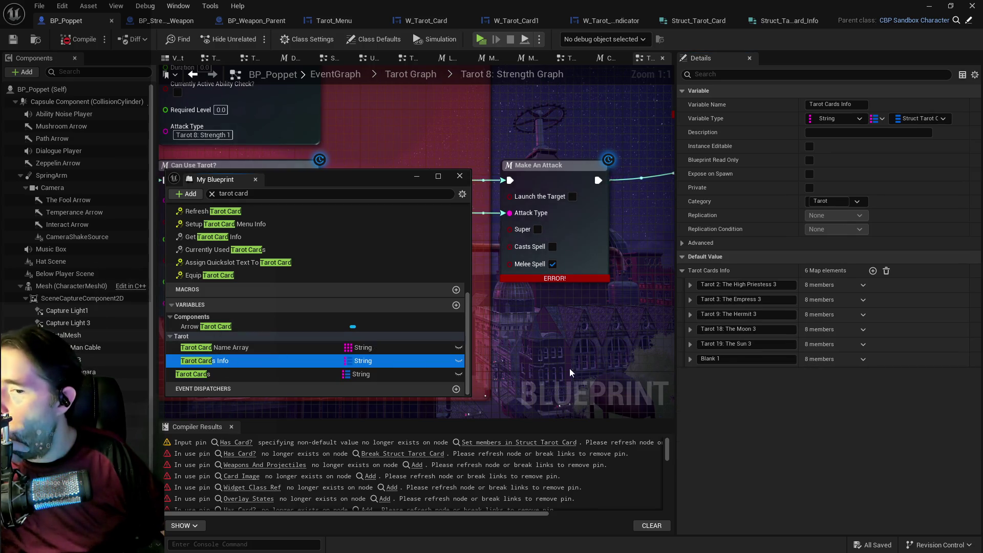
left_click(862, 285)
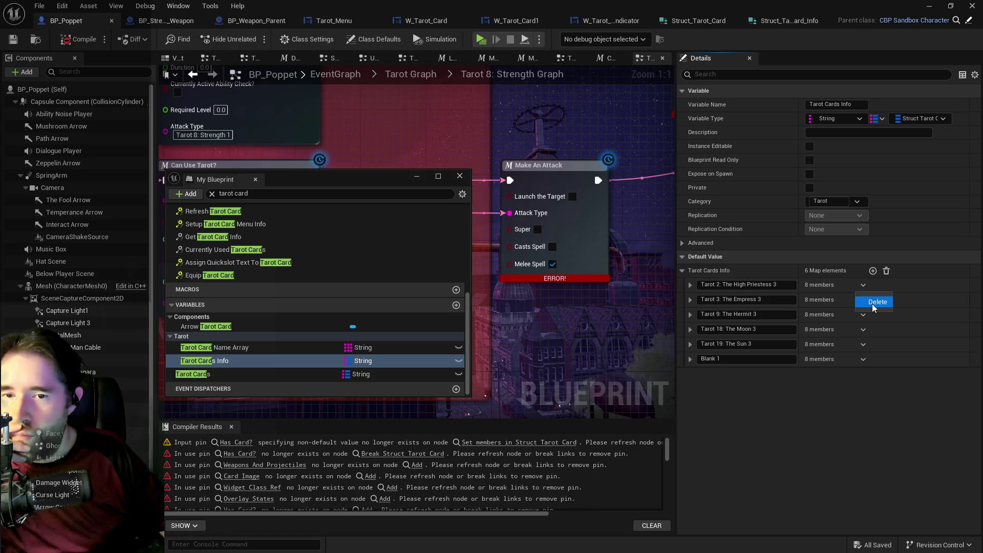
left_click(870, 303)
- Copy the Empress 3 entry's data and expand The Empress's Tarot Card map in Tarot Cards
left_click(690, 285)
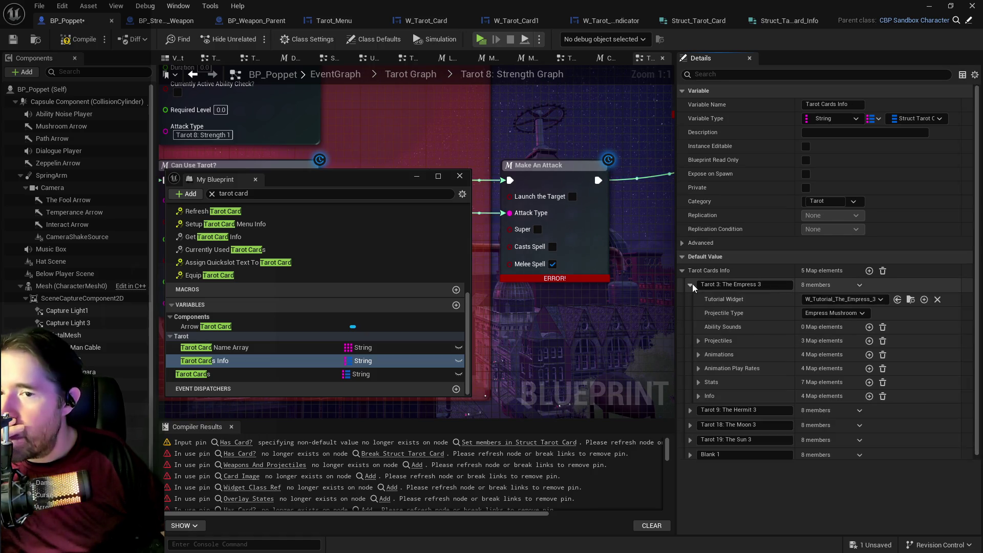
right_click(880, 289)
left_click(907, 338)
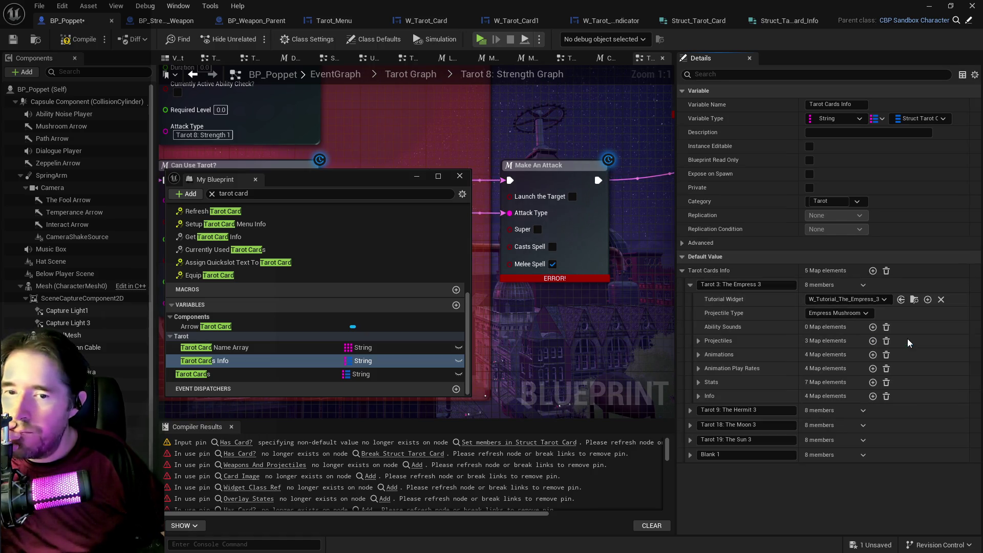
left_click(221, 374)
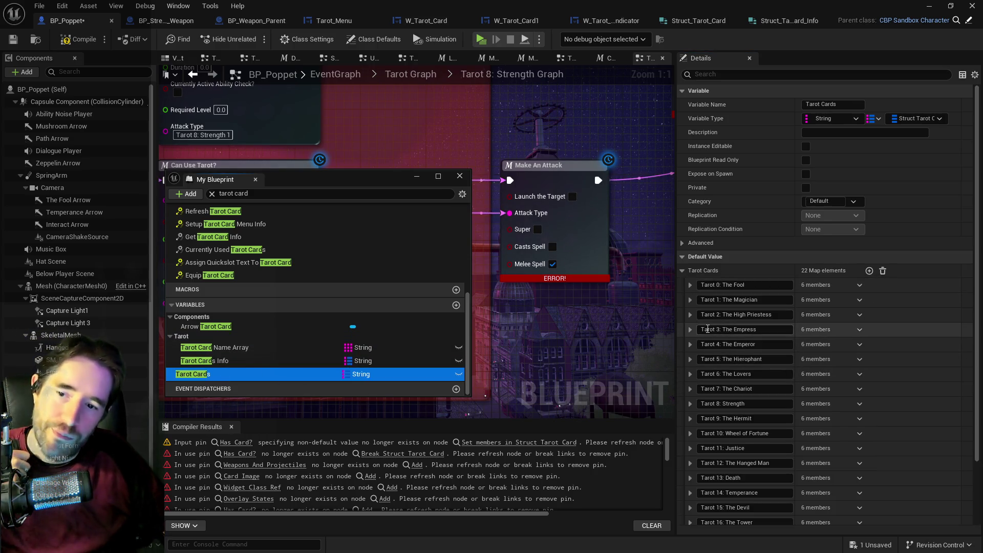
left_click(689, 329)
scroll(711, 361, "down", 2)
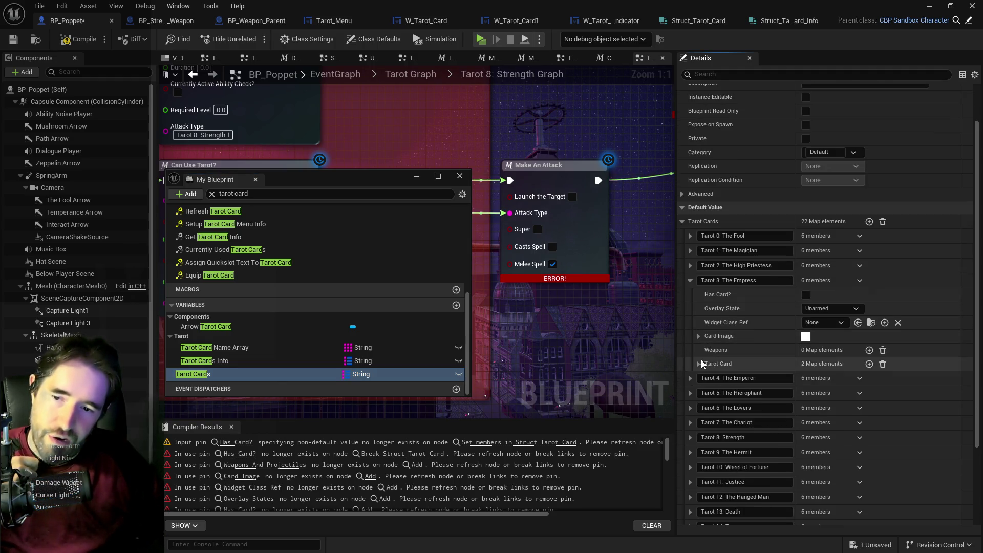
left_click(698, 363)
scroll(767, 358, "down", 1)
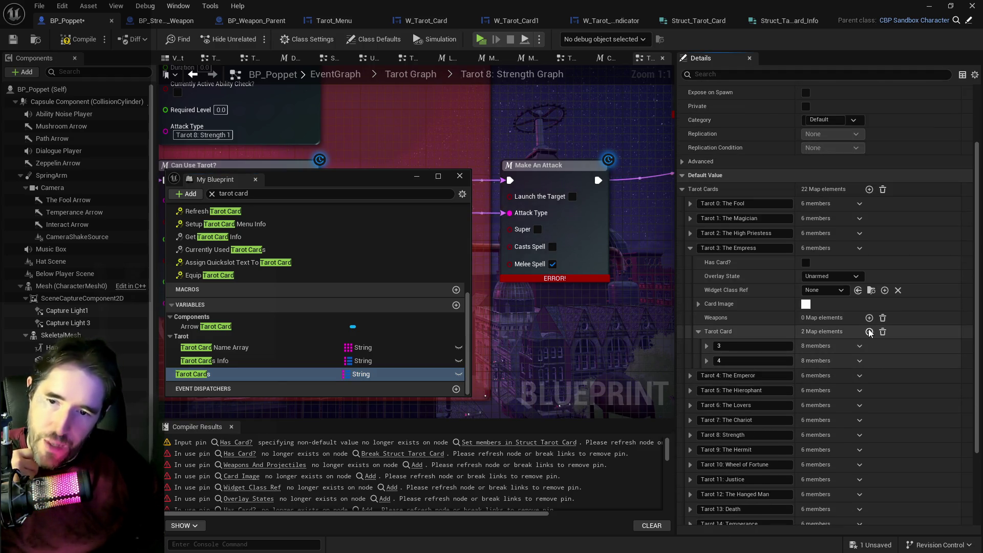
- Add a new entry keyed 5 to The Empress's Tarot Card map, undoing the first mistaken paste
left_click(869, 332)
left_click(752, 376)
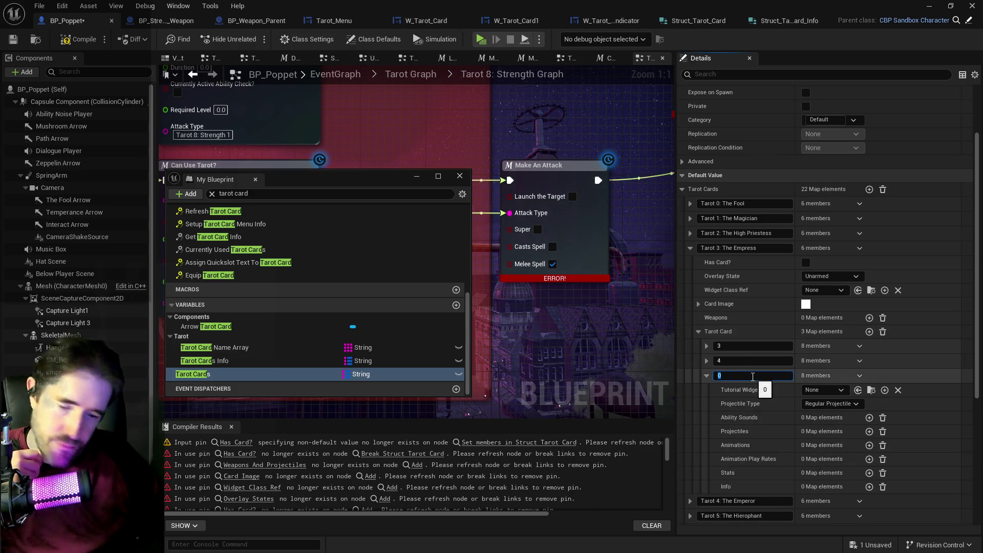
key("Return")
right_click(902, 332)
left_click(910, 396)
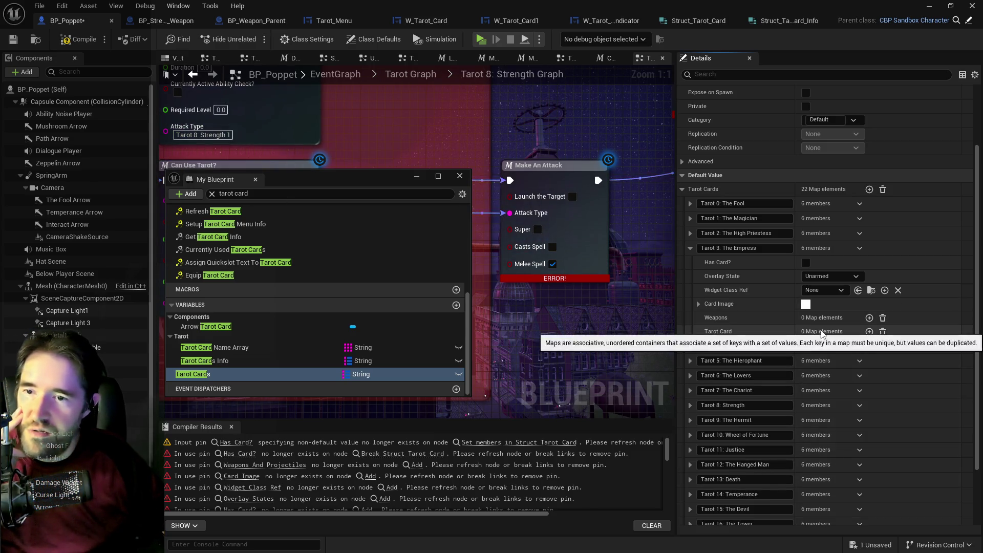
left_click(62, 6)
left_click(80, 35)
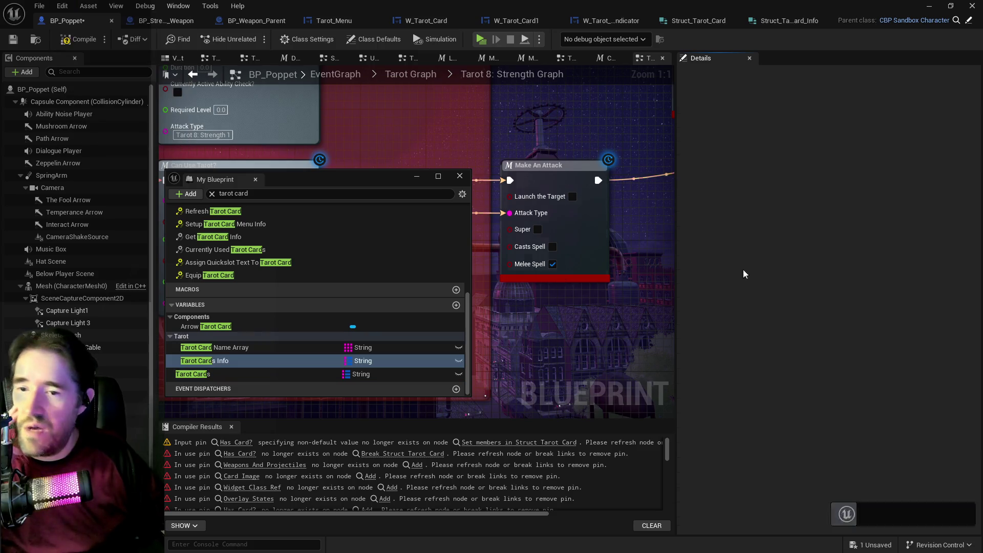
- Paste Empress 3's data into The Empress's entry 5, then return to Tarot Cards Info
left_click(235, 375)
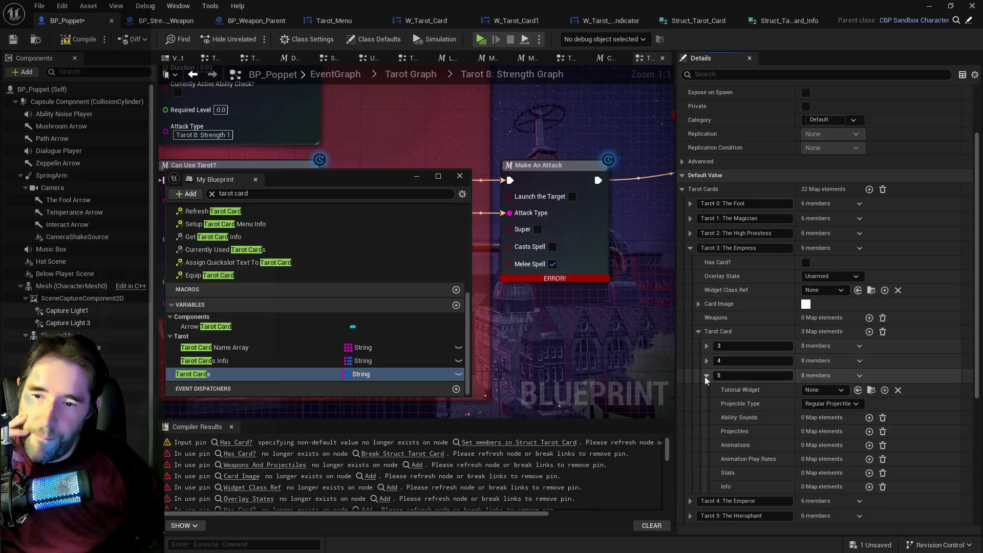
left_click(706, 375)
scroll(768, 376, "down", 3)
right_click(885, 309)
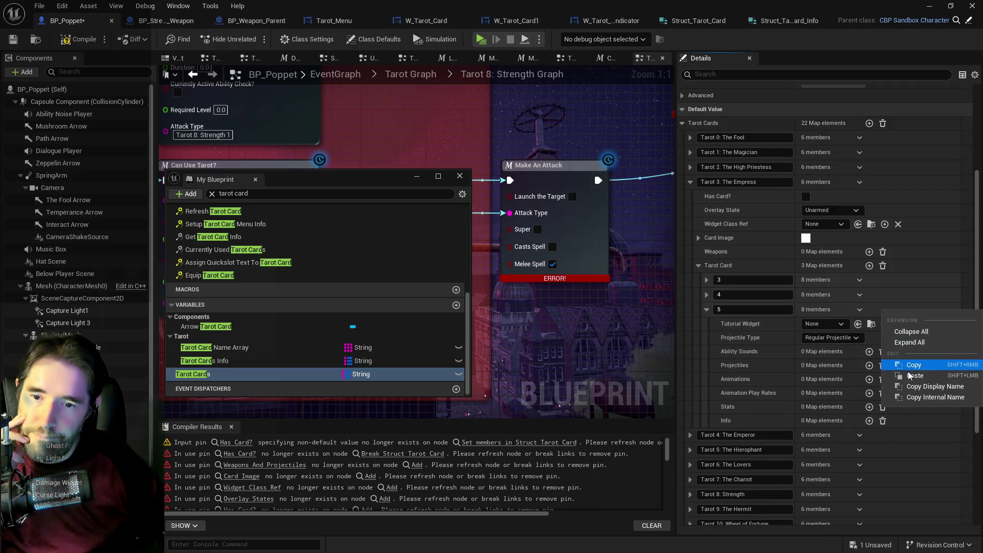
left_click(910, 375)
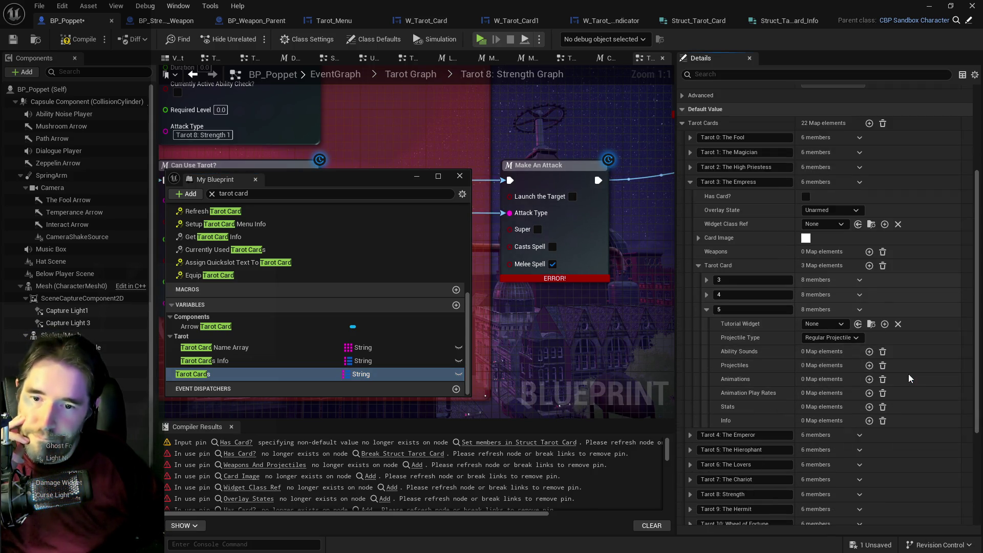
left_click(690, 182)
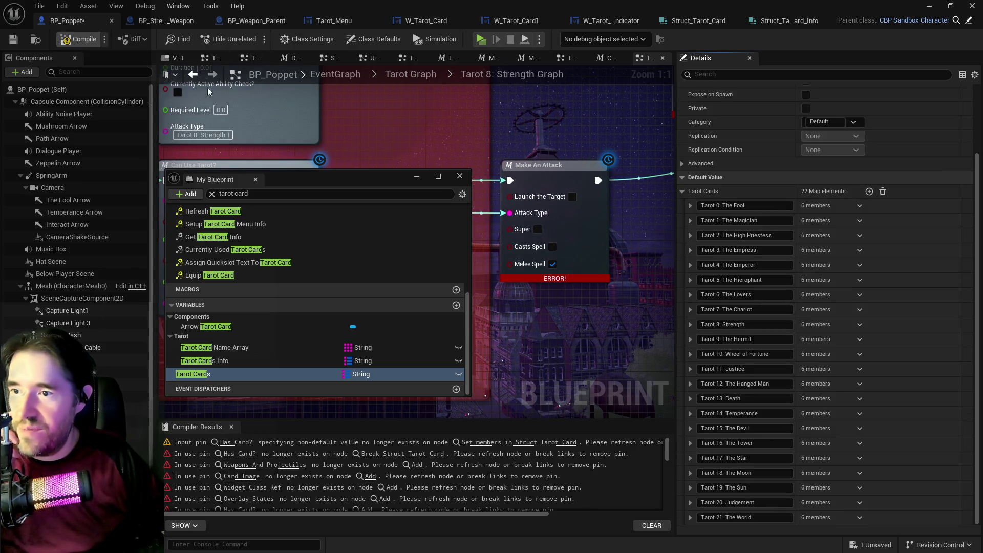
left_click(288, 361)
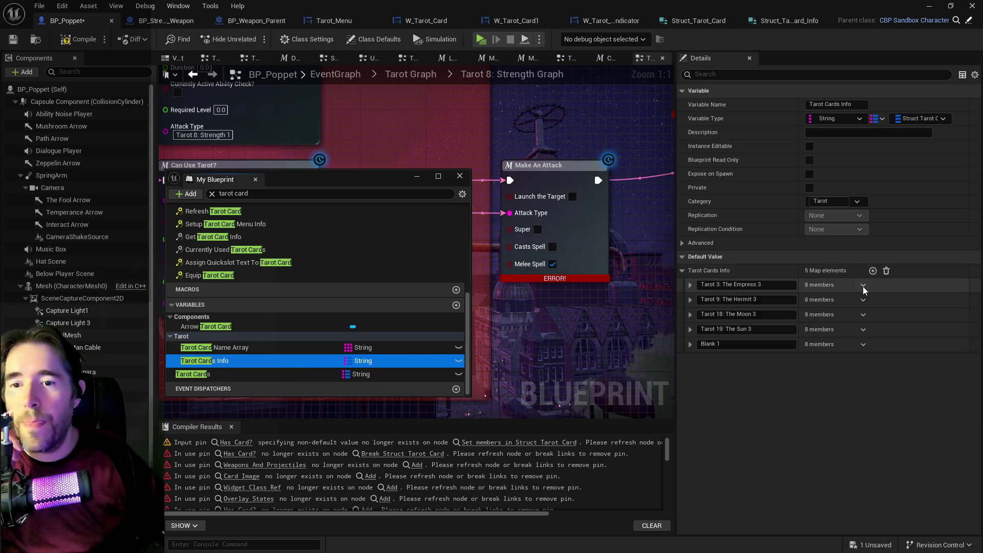
- Delete Empress 3 from Tarot Cards Info and copy the Hermit 3 entry's data
left_click(863, 285)
left_click(870, 306)
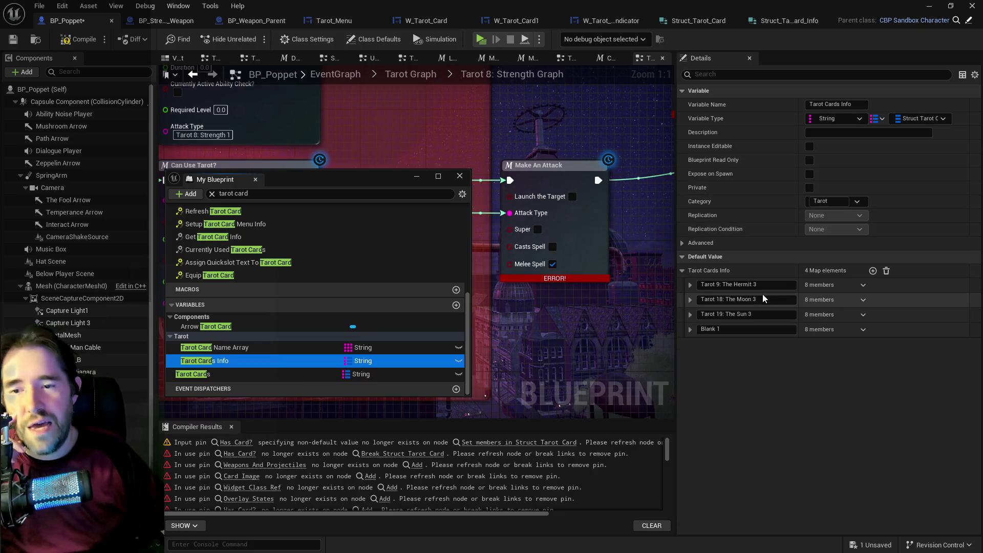
left_click(689, 284)
right_click(897, 288)
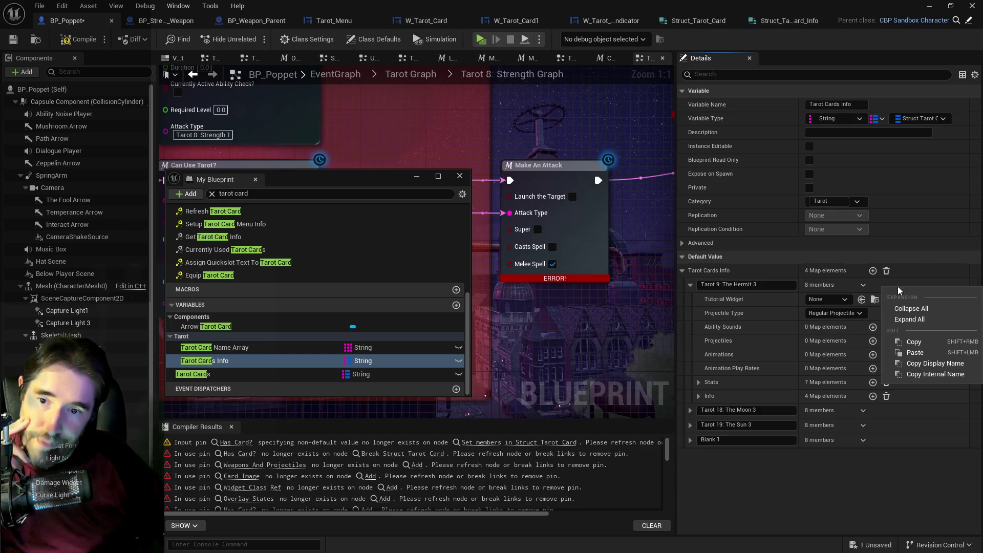
left_click(923, 341)
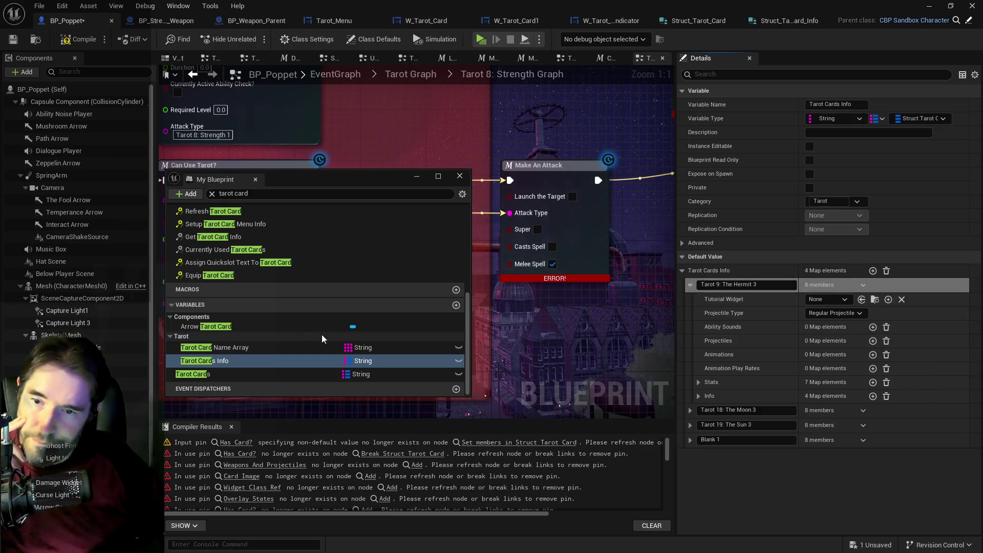
- Add entry 3 to Tarot 9: The Hermit's Tarot Card map and paste Hermit 3's data
left_click(232, 374)
left_click(689, 339)
scroll(744, 358, "down", 2)
left_click(698, 374)
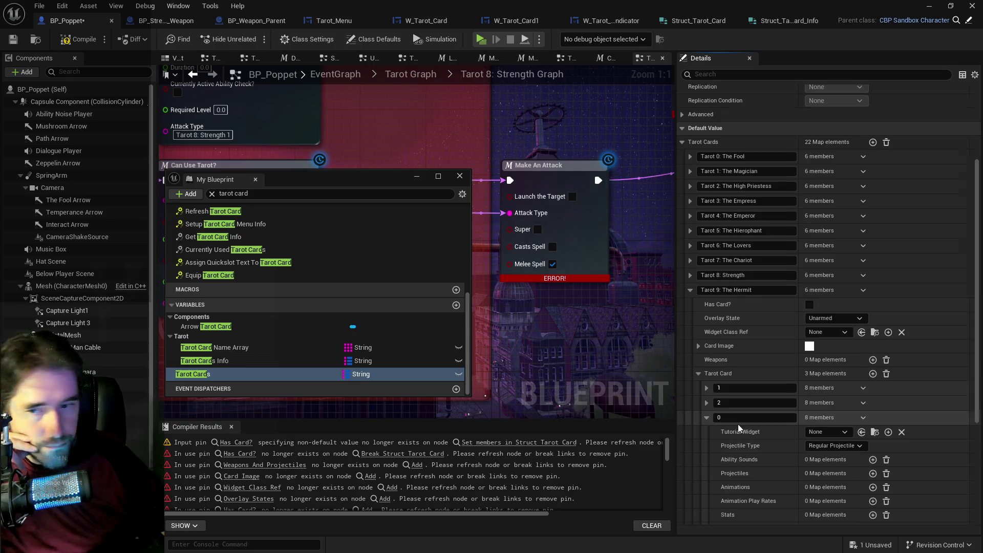
type("3")
key("Return")
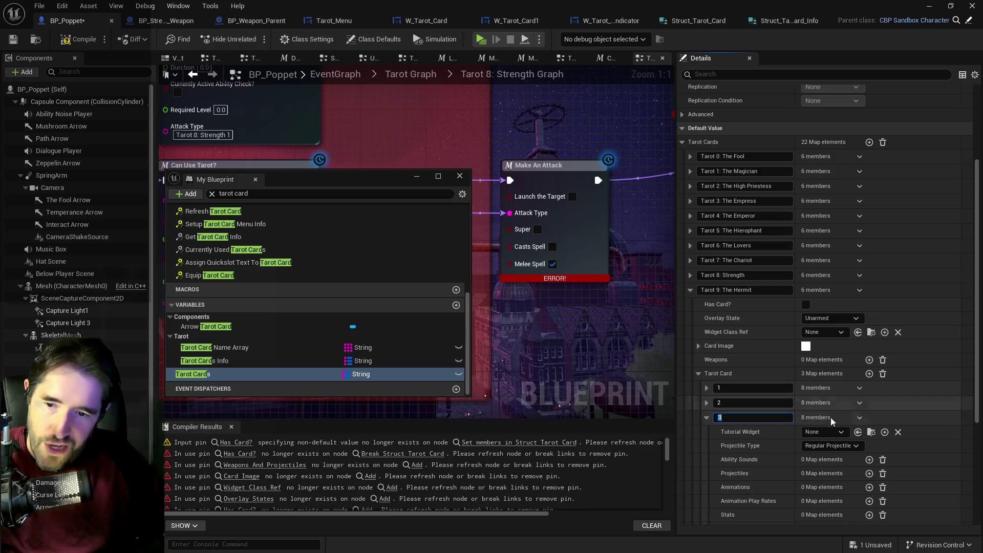
right_click(893, 417)
left_click(917, 480)
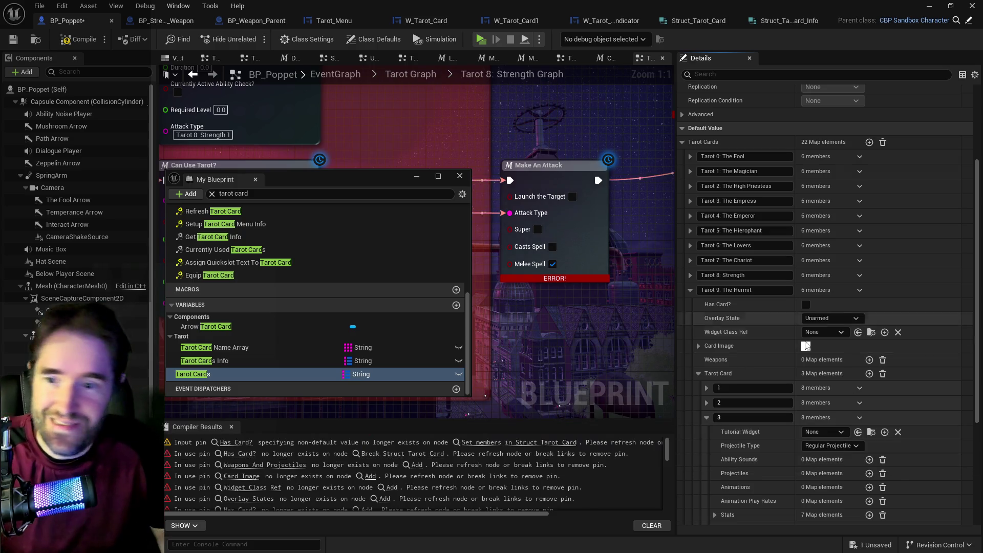
left_click(706, 417)
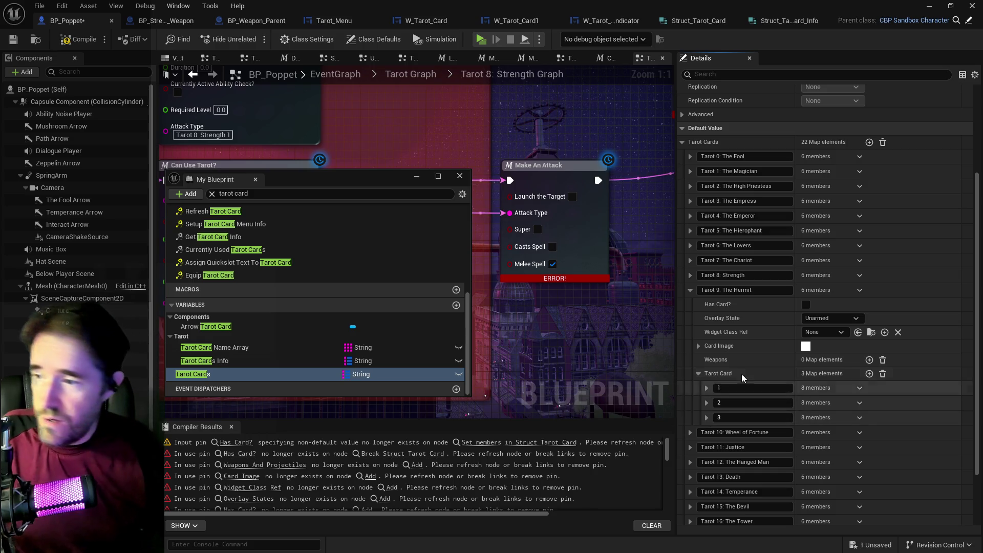
- Reopen The Hermit's Tarot Card map and expand entry 3 to verify the pasted data
left_click(235, 364)
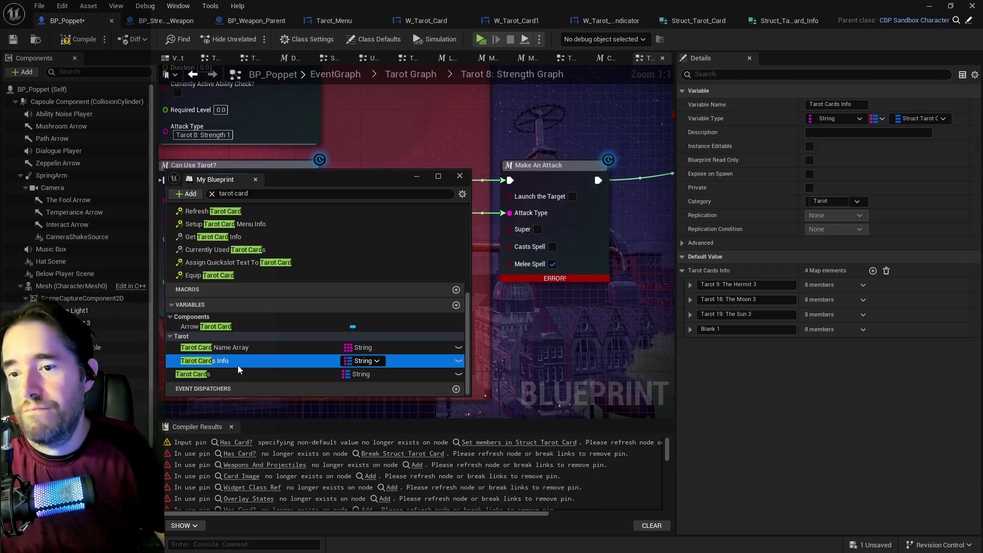
left_click(237, 371)
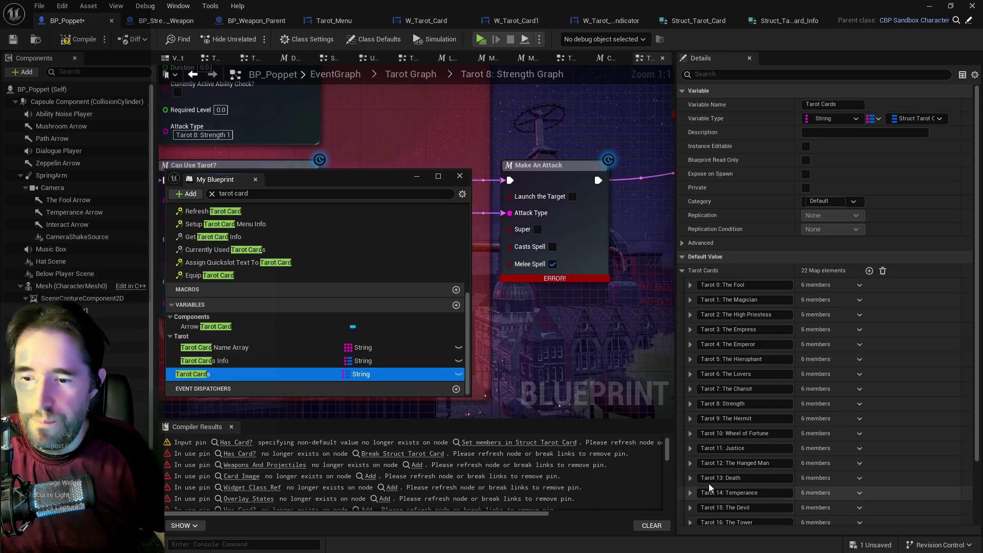
scroll(709, 486, "down", 3)
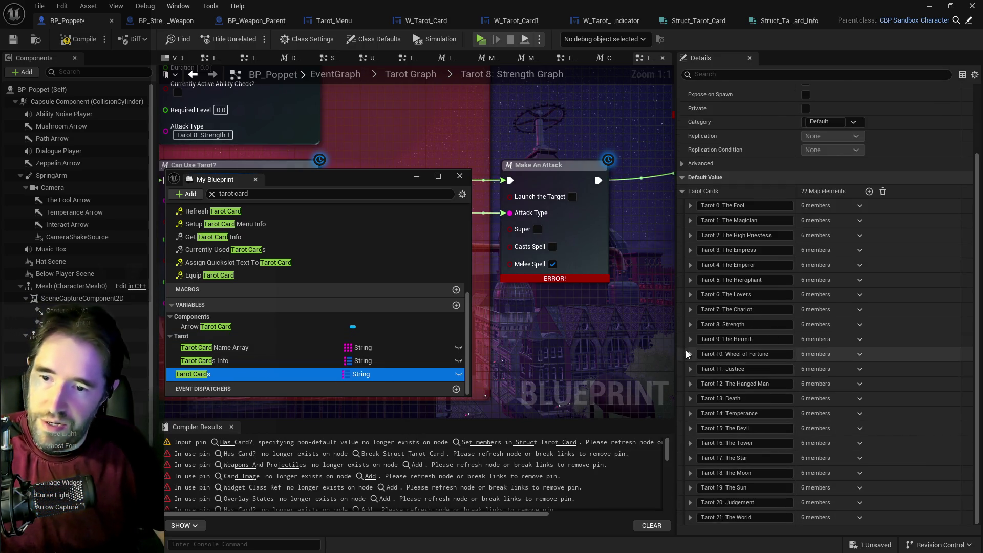
left_click(689, 339)
left_click(699, 422)
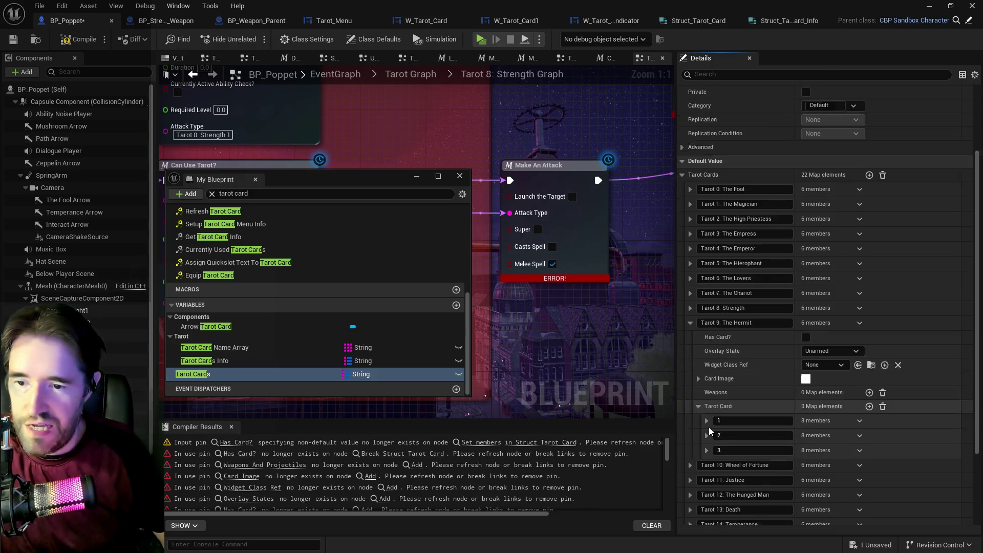
scroll(708, 431, "down", 1)
left_click(707, 433)
scroll(727, 445, "down", 3)
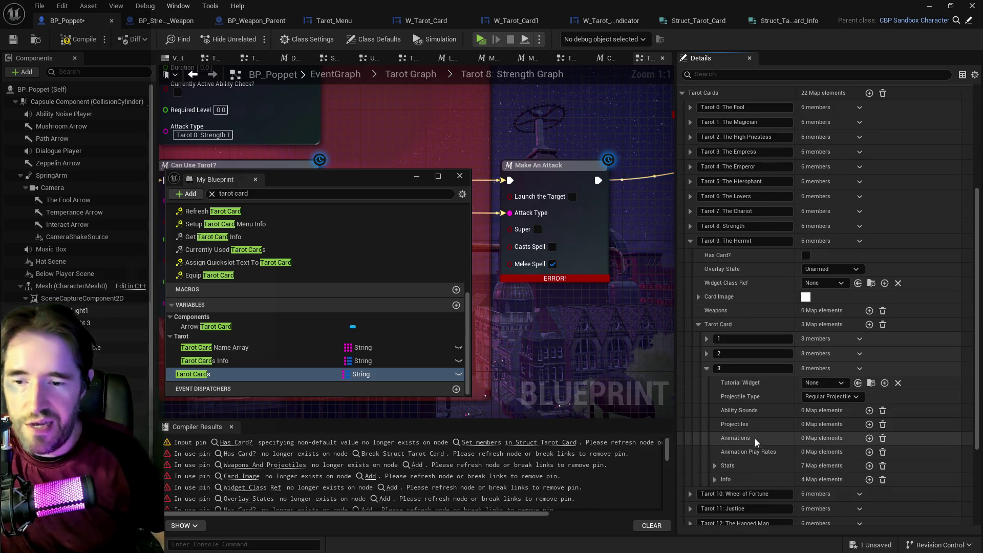
- Inspect entry 3's Stats and Info, then return to the Tarot Cards Info defaults
left_click(714, 466)
scroll(715, 468, "down", 2)
left_click(714, 400)
left_click(714, 417)
left_click(714, 416)
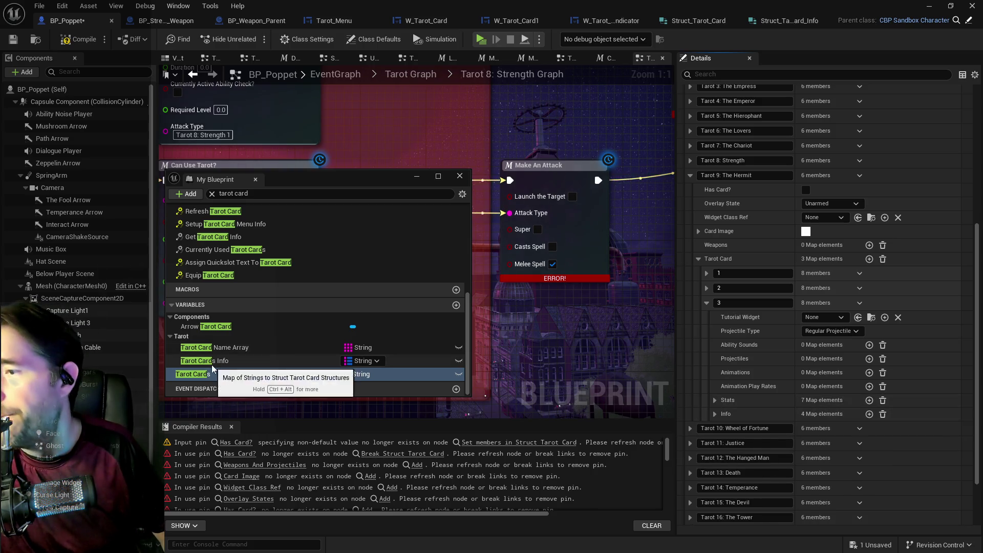
left_click(212, 362)
left_click(862, 287)
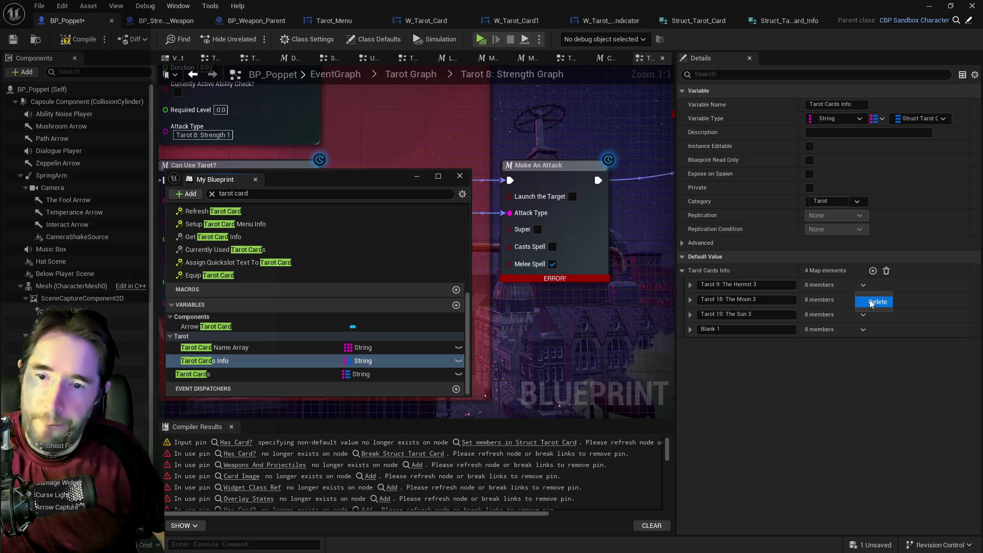
- Delete The Hermit from Tarot Cards Info and copy the Tarot 18: The Moon 3 data
left_click(751, 299)
left_click(690, 286)
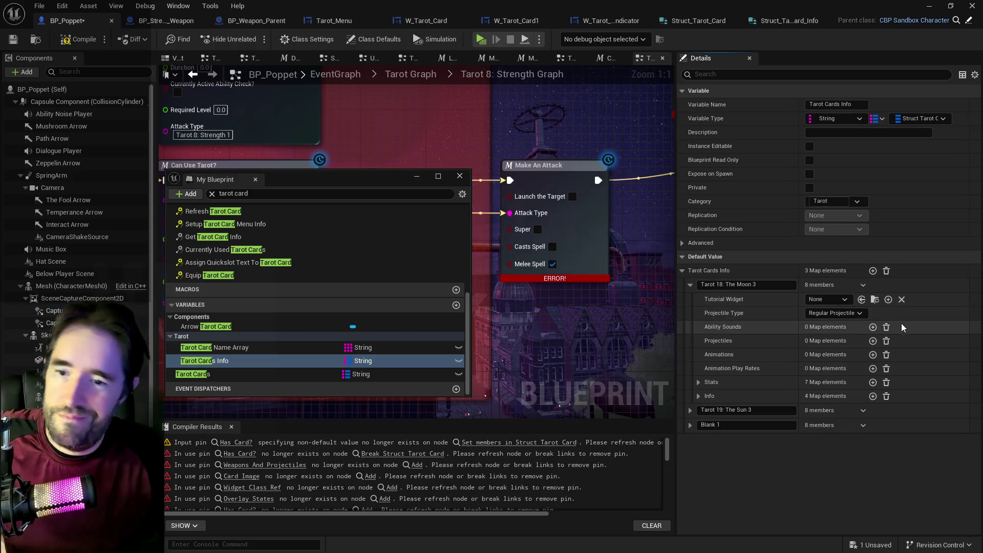
right_click(904, 287)
left_click(914, 344)
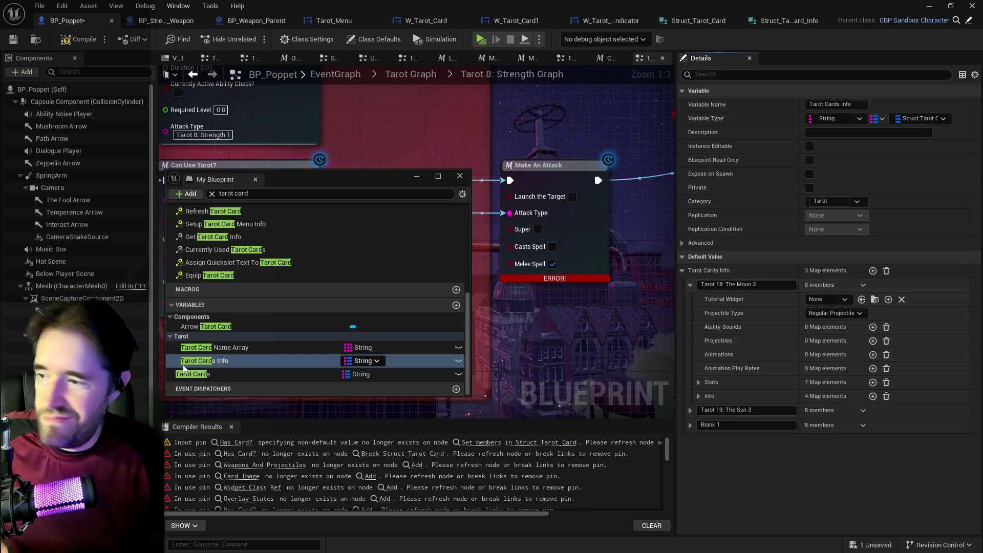
- Add entry 3 to The Moon's Tarot Card map and paste the Moon 3 data into it
left_click(230, 374)
scroll(741, 338, "down", 2)
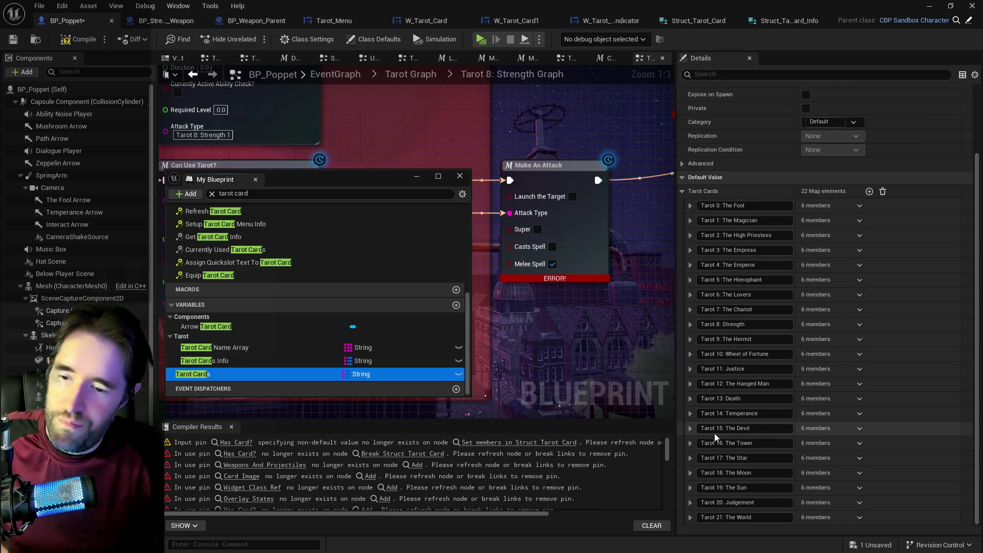
left_click(690, 472)
scroll(693, 476, "down", 2)
scroll(695, 475, "down", 2)
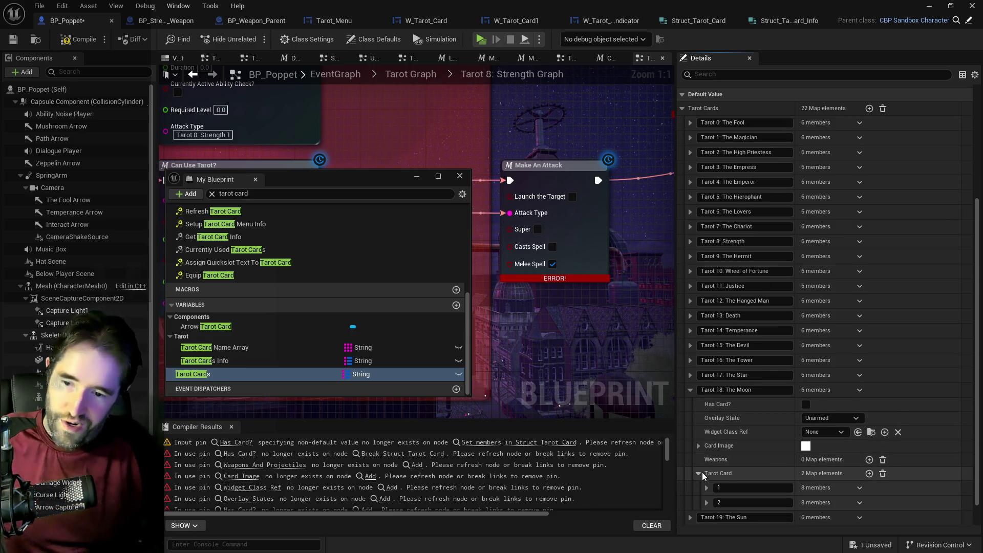
left_click(699, 473)
left_click(868, 444)
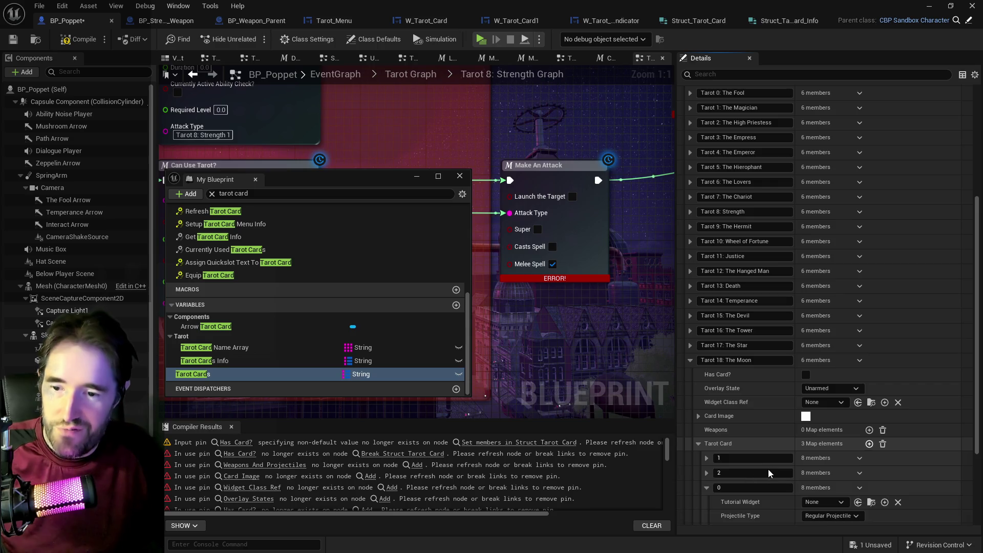
left_click(741, 488)
type("3")
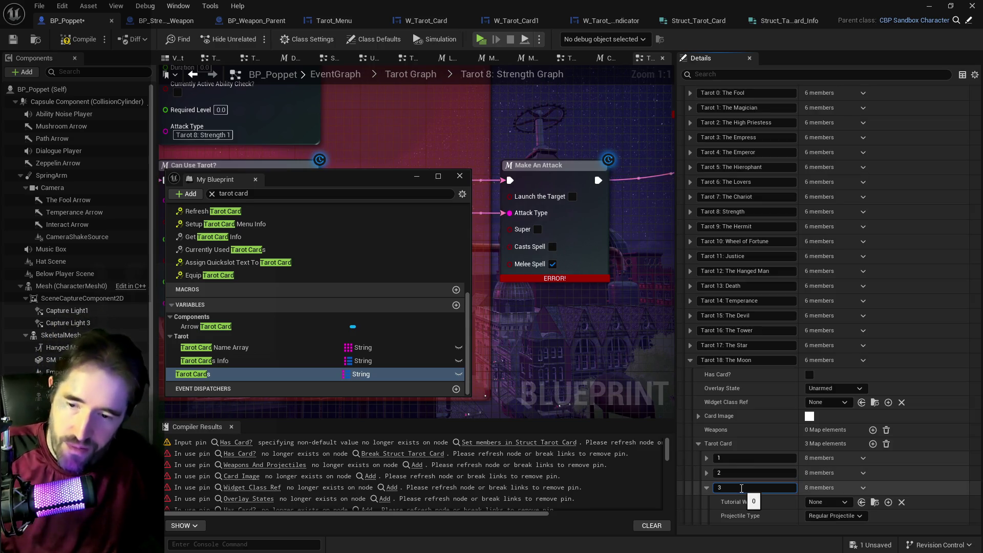
right_click(888, 487)
left_click(932, 455)
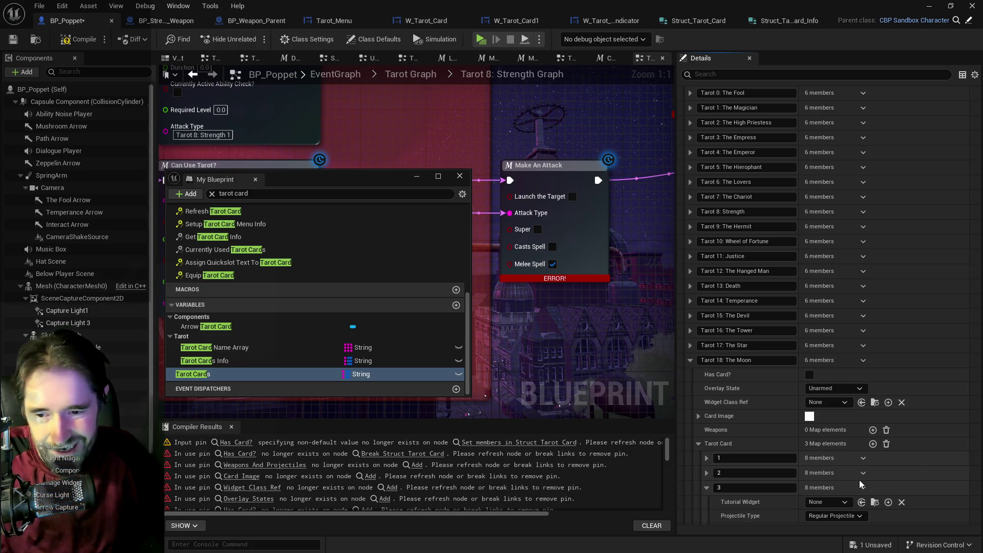
- Check entry 3's pasted Info values, then go back to Tarot Cards Info
scroll(691, 502, "down", 3)
left_click(715, 473)
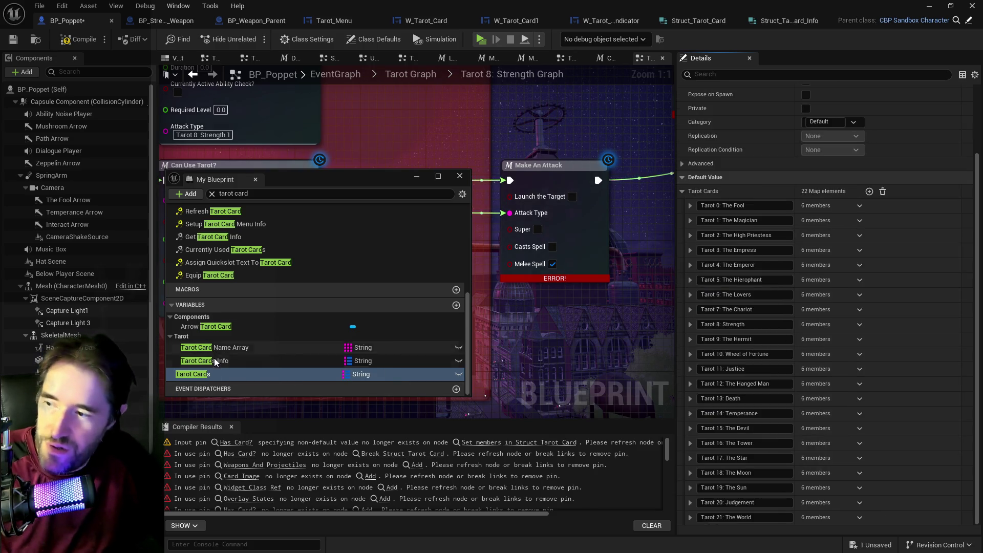
left_click(214, 360)
left_click(863, 285)
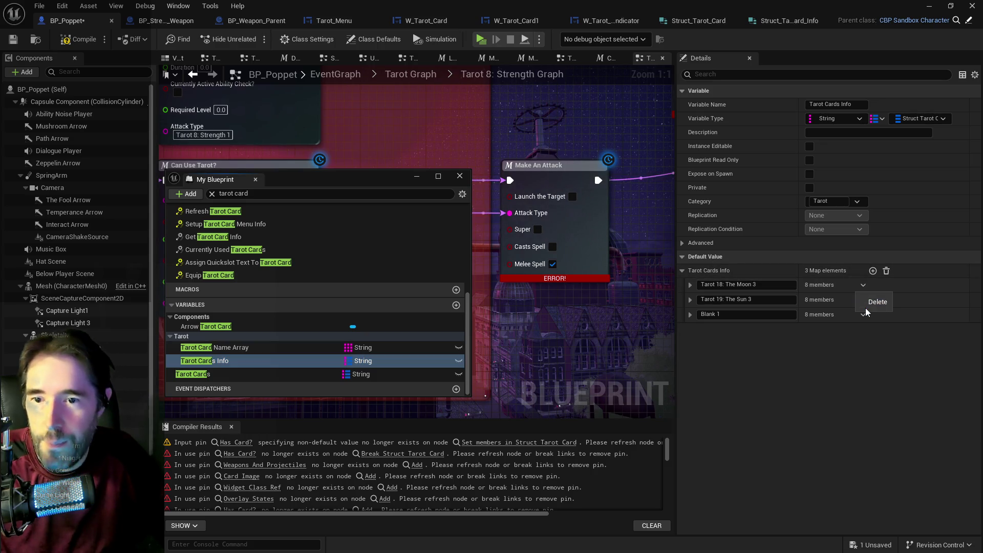
- Delete The Moon 3 from Tarot Cards Info and copy the Tarot 19: The Sun 3 data
left_click(774, 327)
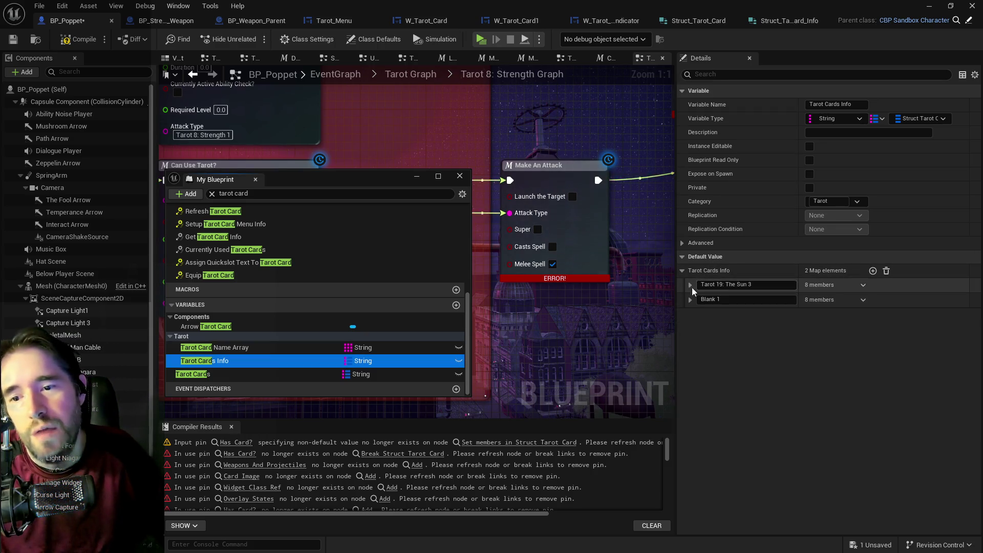
left_click(691, 285)
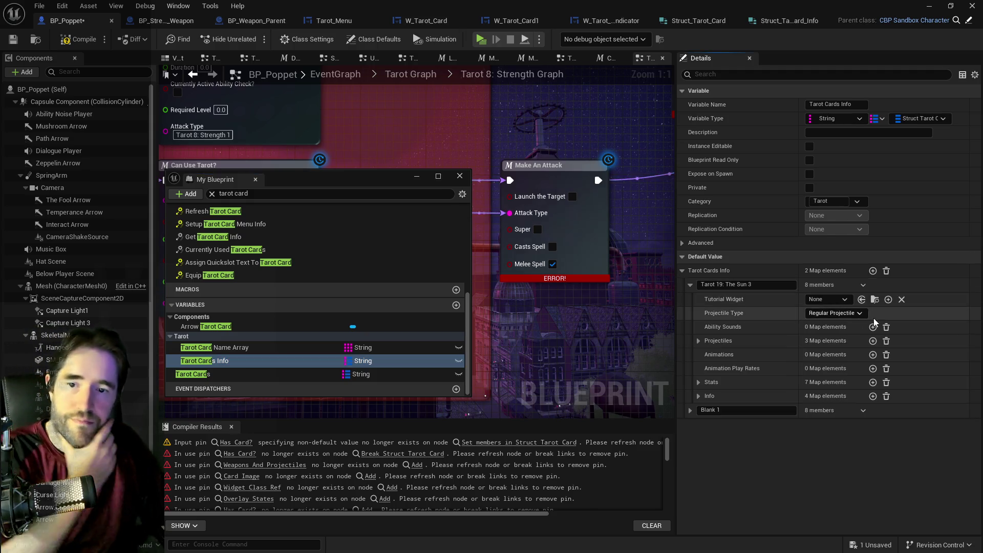
right_click(884, 287)
left_click(921, 375)
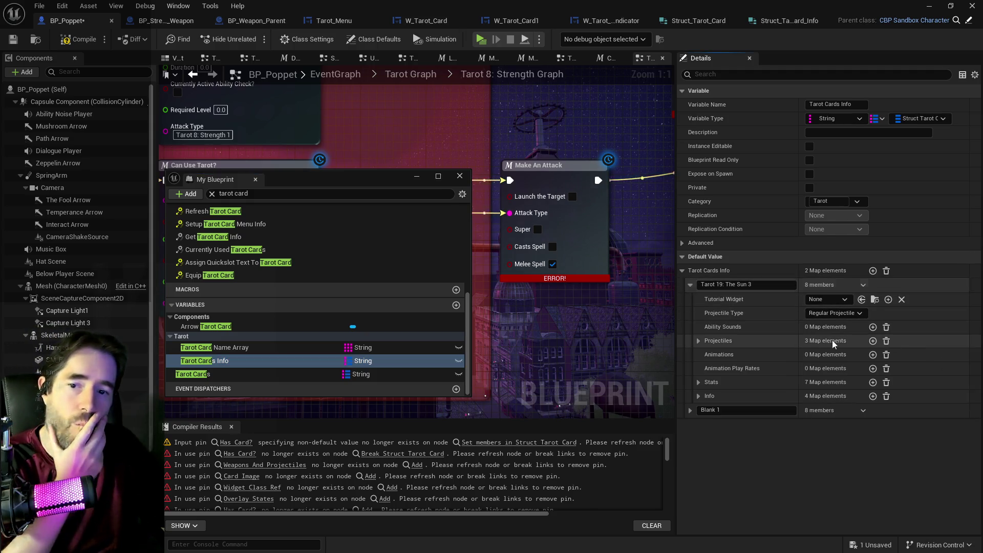
- Switch to the Tarot Cards defaults and expand The Sun's card data
left_click(217, 378)
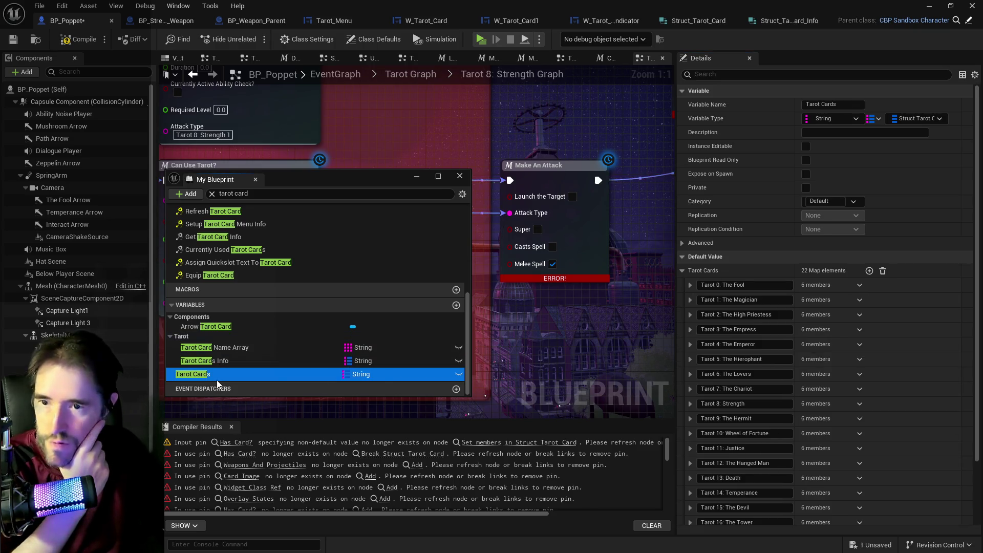
left_click(309, 359)
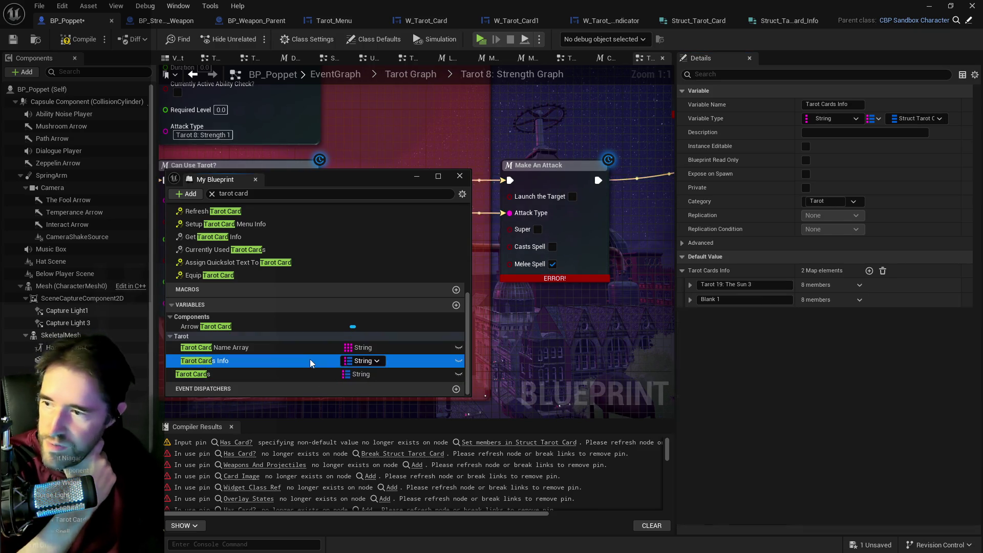
left_click(284, 373)
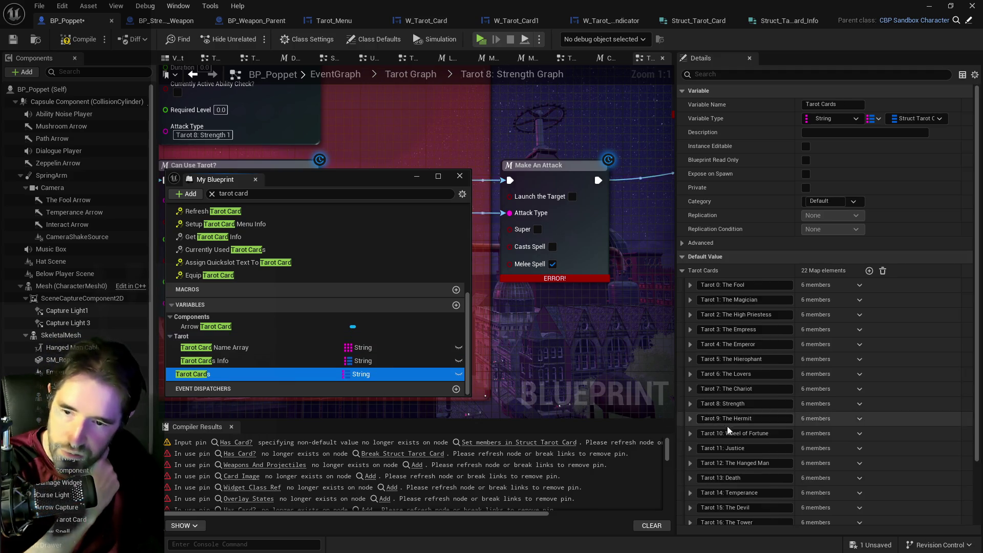
scroll(702, 486, "down", 3)
left_click(690, 485)
scroll(705, 481, "down", 3)
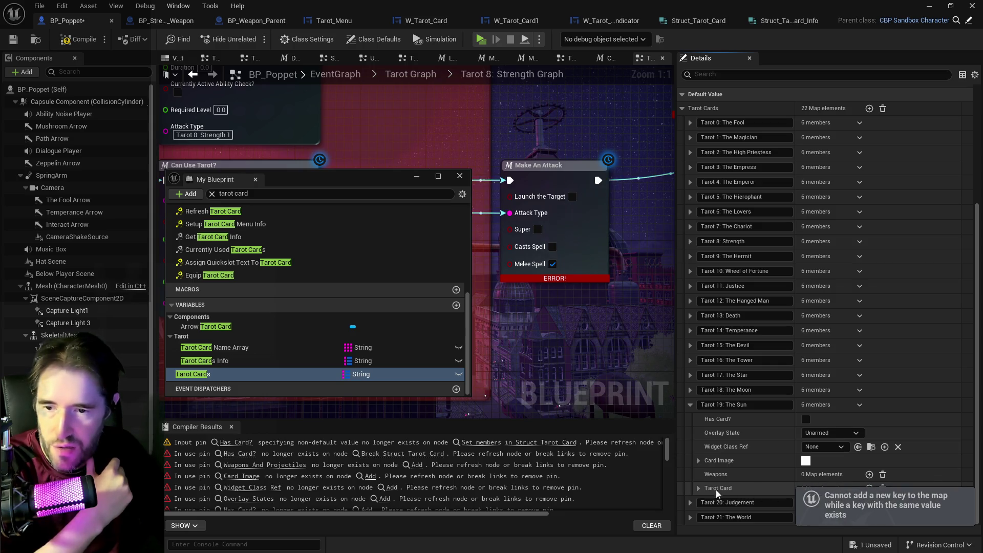
- Key The Sun's first Tarot Card entry 1 and add a second entry keyed 2
left_click(726, 501)
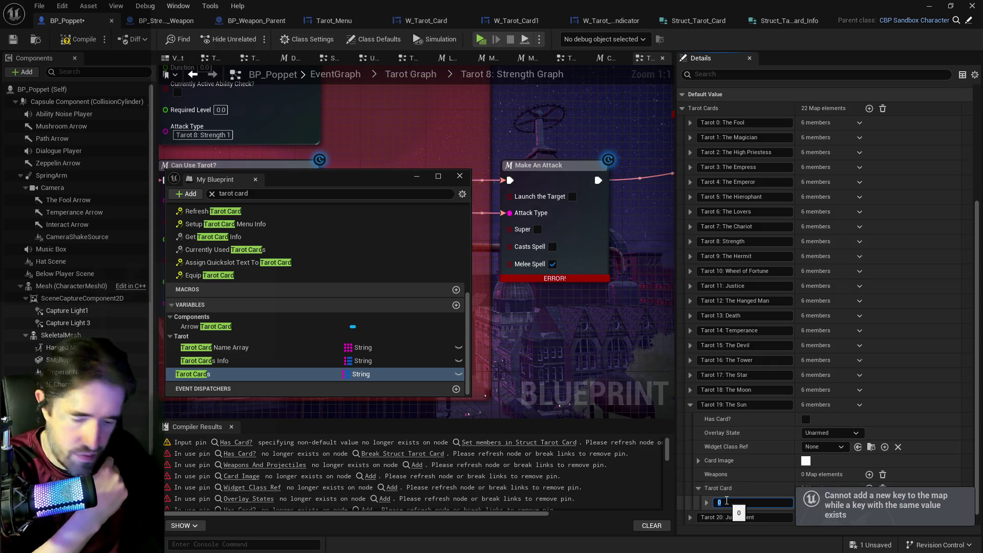
type("1")
key("Return")
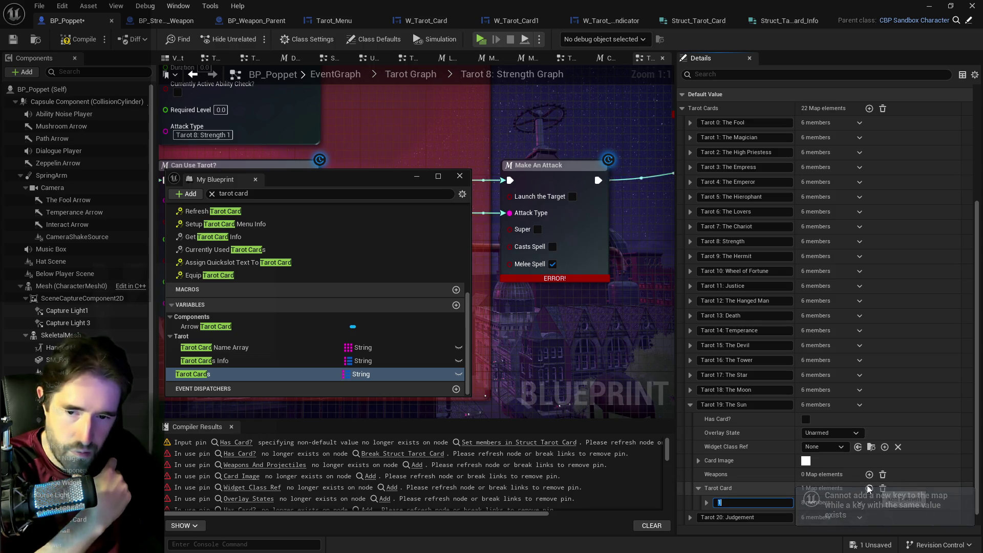
left_click(869, 488)
left_click(756, 517)
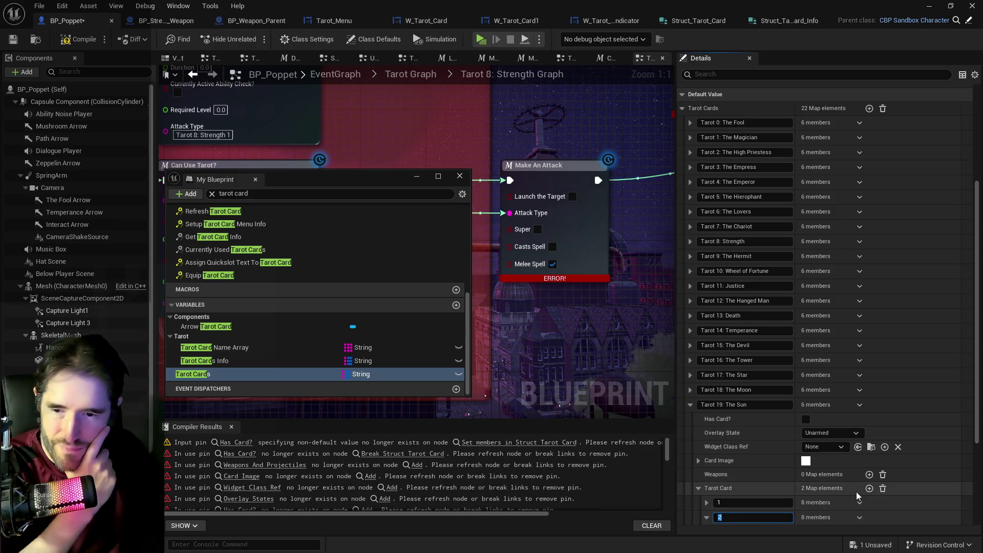
scroll(764, 503, "down", 4)
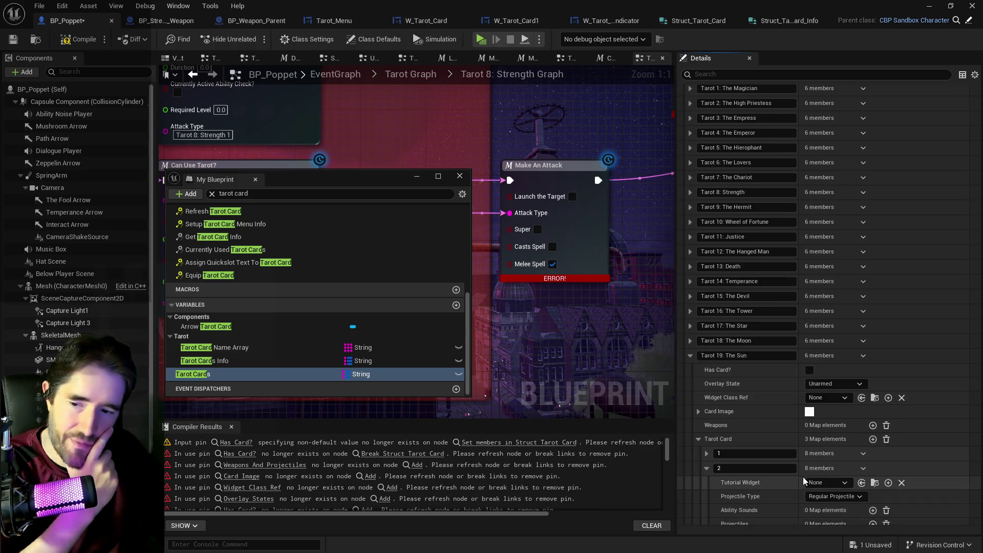
- Paste the copied Sun 3 data into The Sun's entry 3 and compile the blueprint
left_click(707, 419)
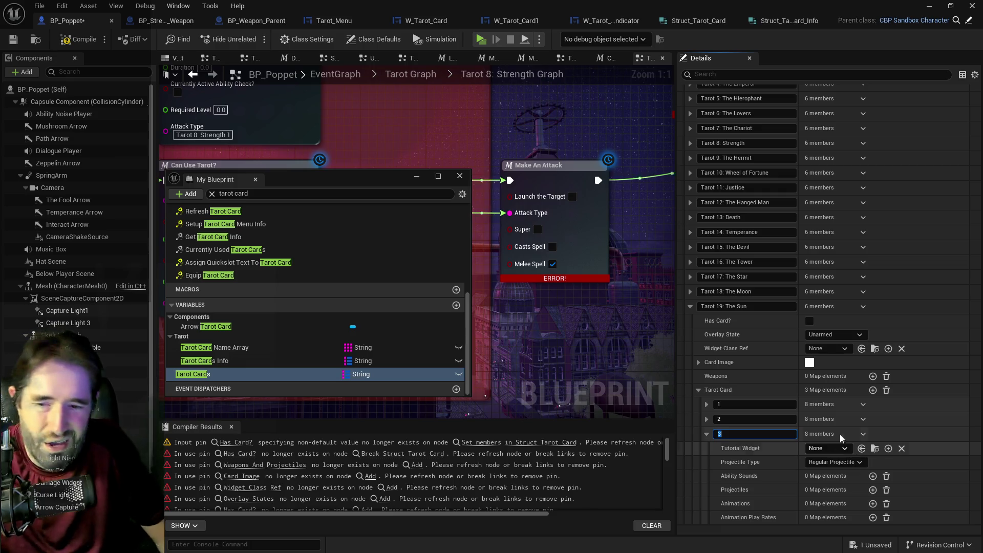
right_click(883, 436)
left_click(914, 502)
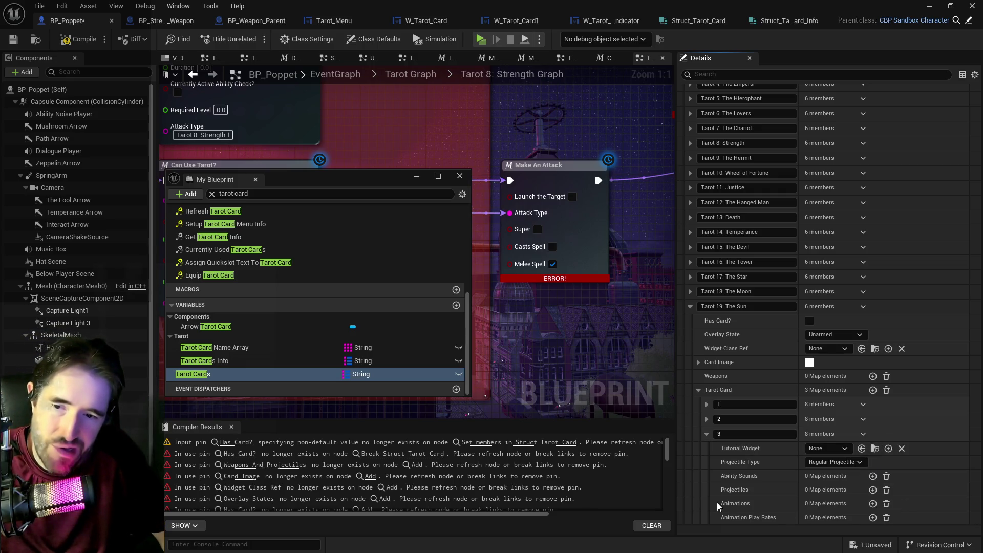
left_click(706, 434)
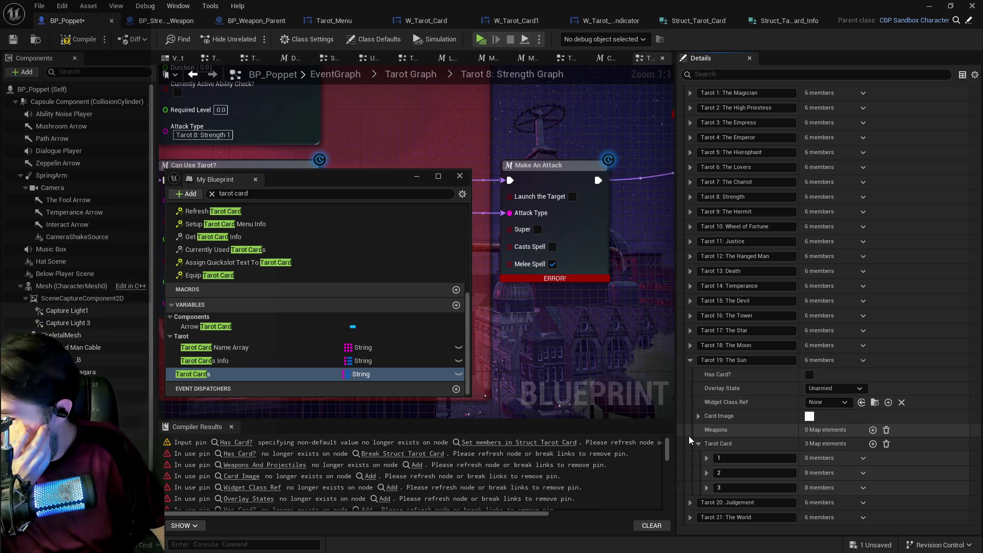
left_click(78, 40)
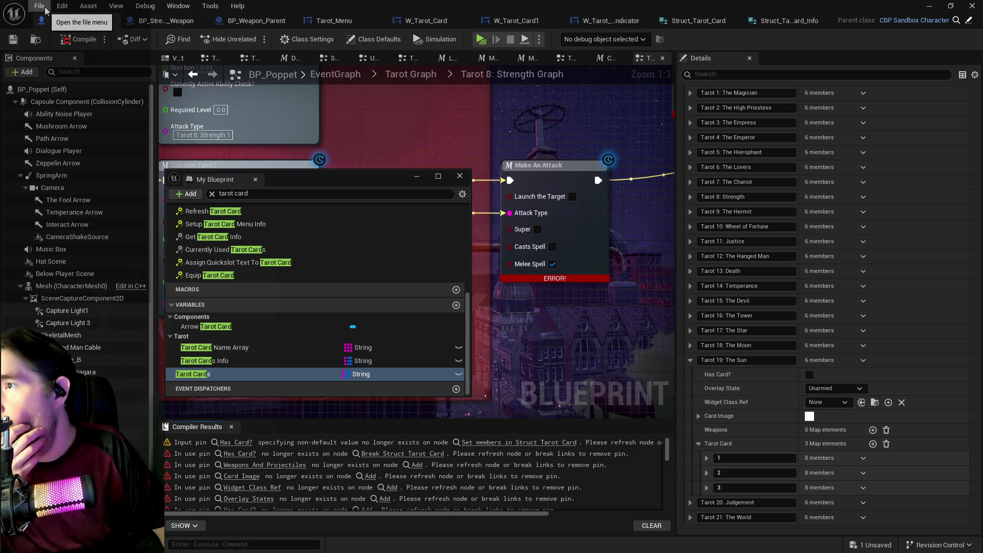
- Save all changes via File > Save All, then collapse The Sun's Tarot Card entries
left_click(40, 6)
left_click(59, 79)
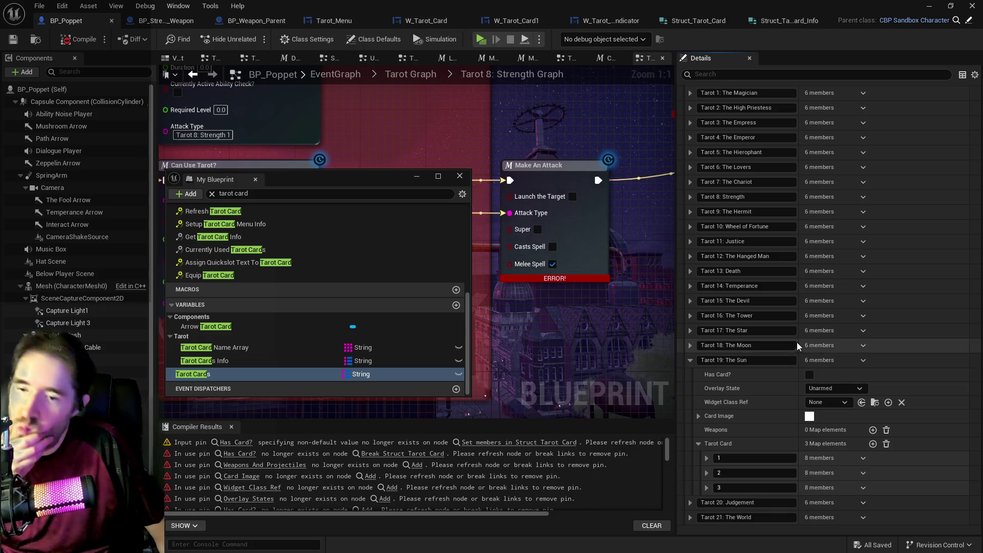
left_click(698, 444)
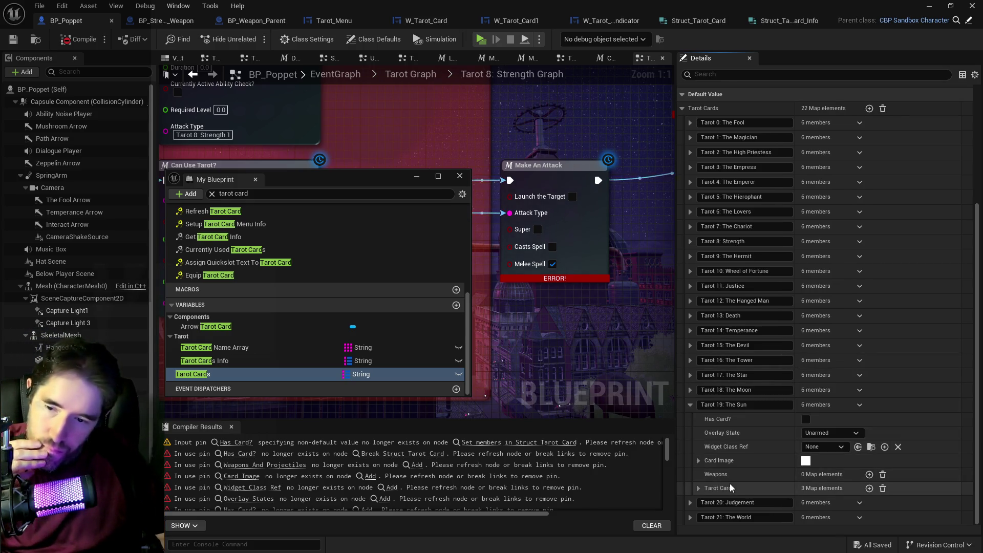
- Add a new Tarot Cards map entry keyed 'Blank'
left_click(279, 360)
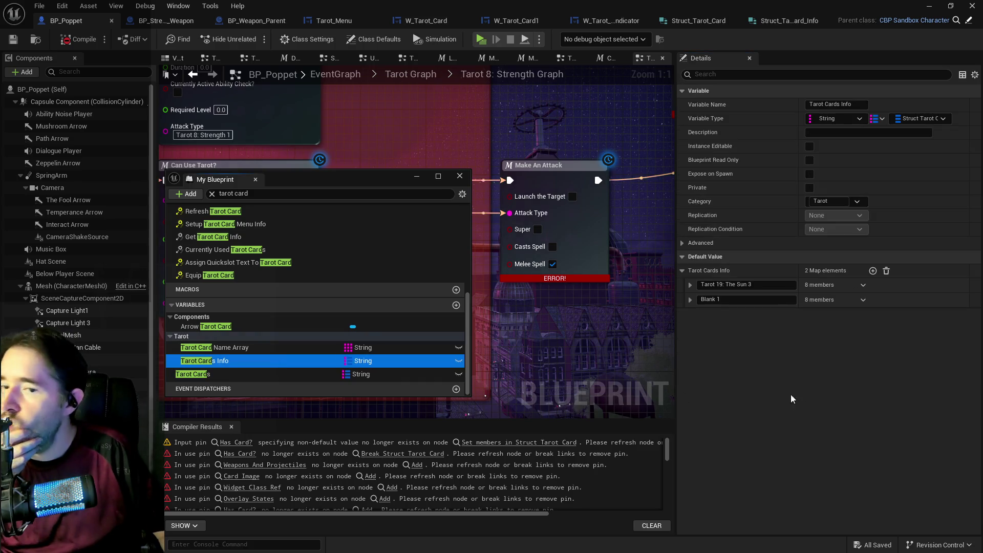
left_click(689, 299)
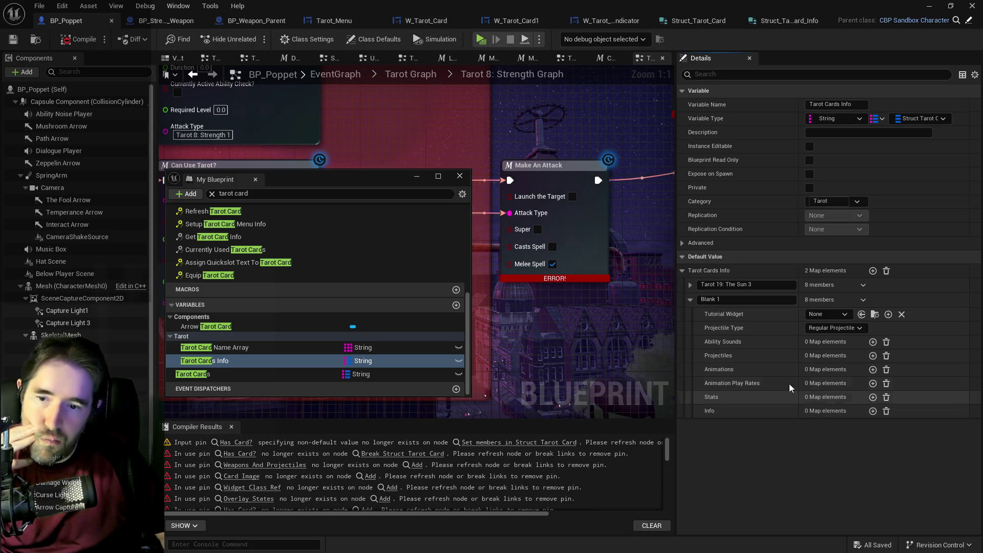
right_click(880, 298)
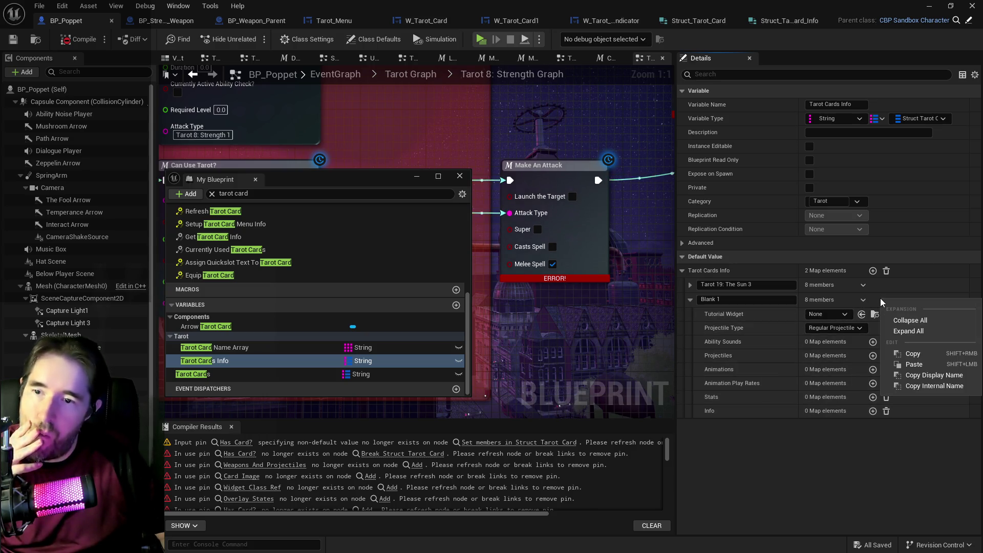
left_click(235, 373)
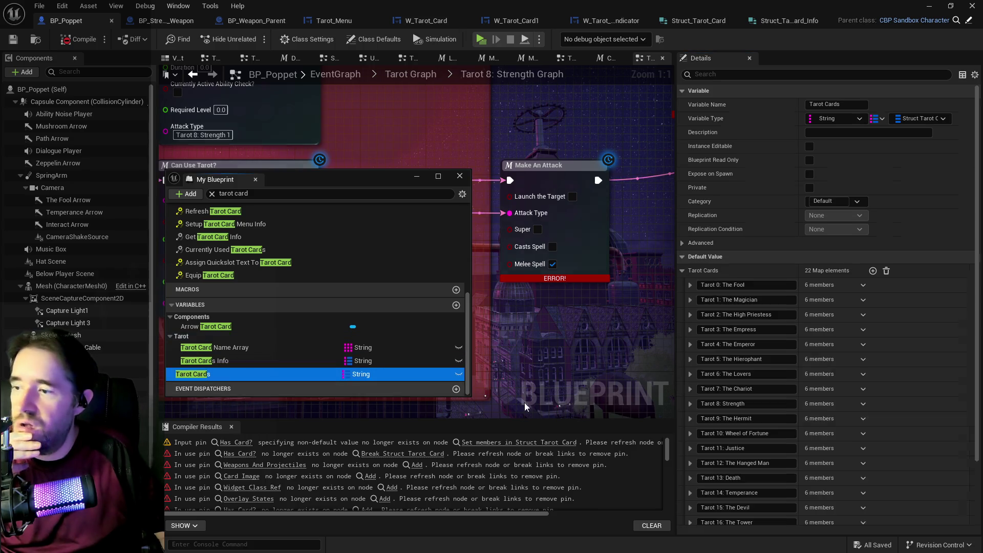
left_click(869, 271)
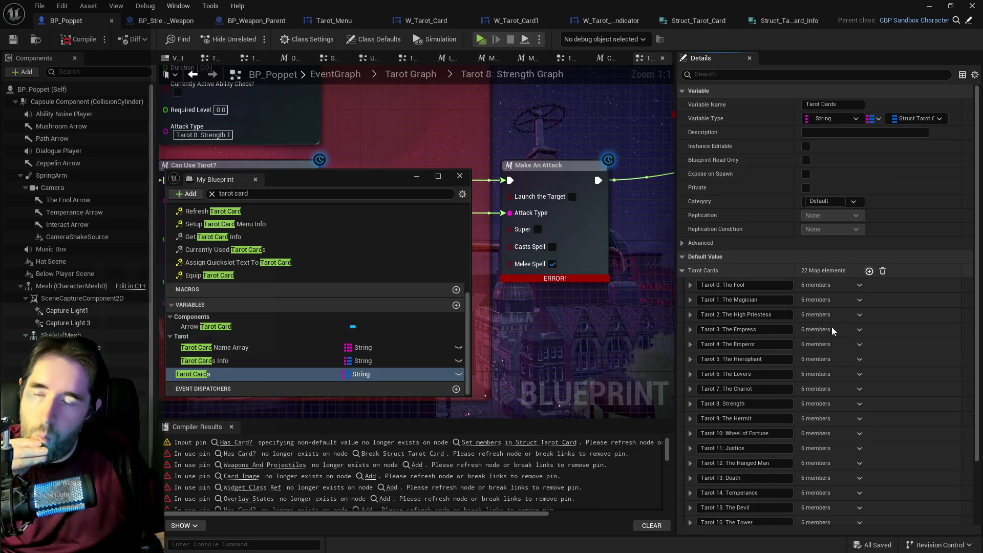
scroll(768, 435, "down", 3)
left_click(711, 435)
type("Blank")
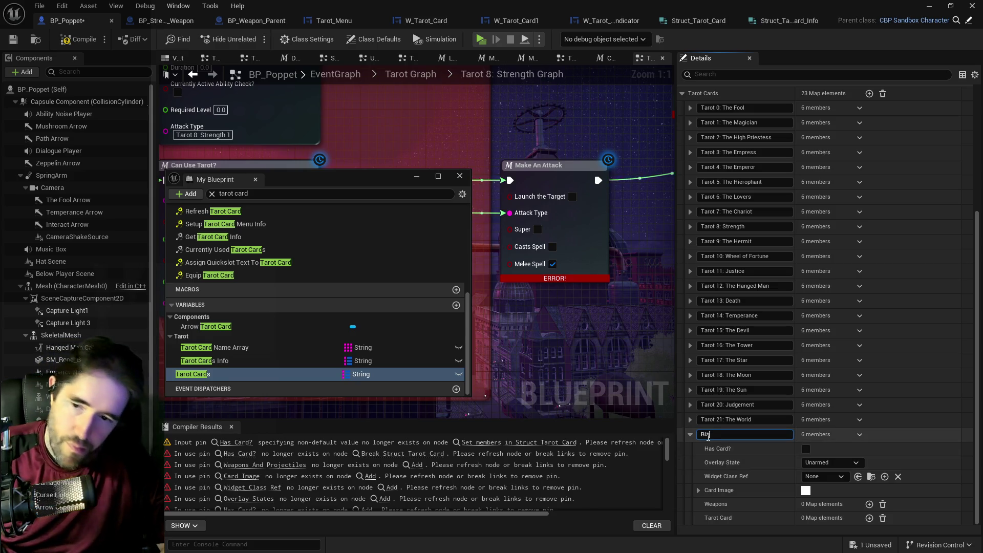
- Delete The Sun 3 and Blank 1 from Tarot Cards Info, then compile and save all
left_click(298, 359)
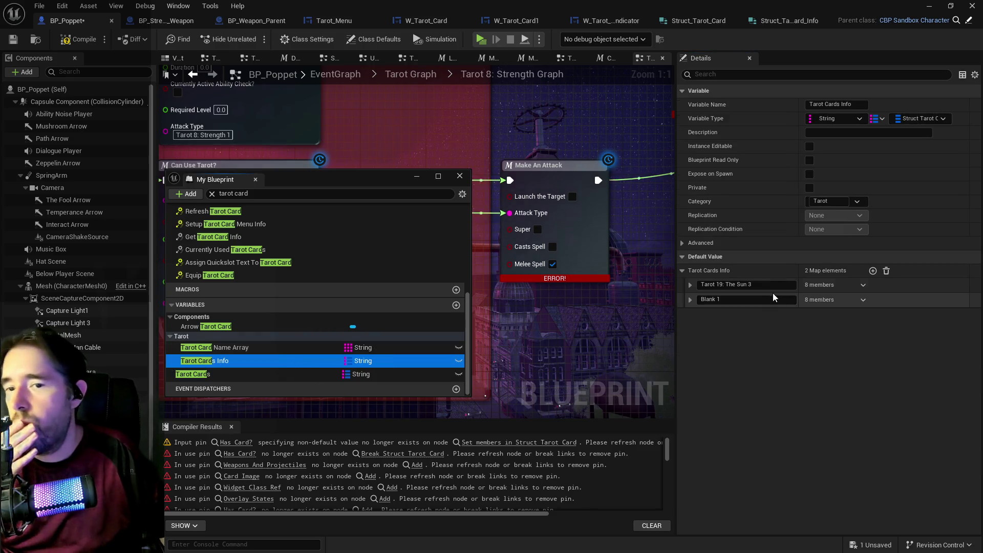
left_click(863, 285)
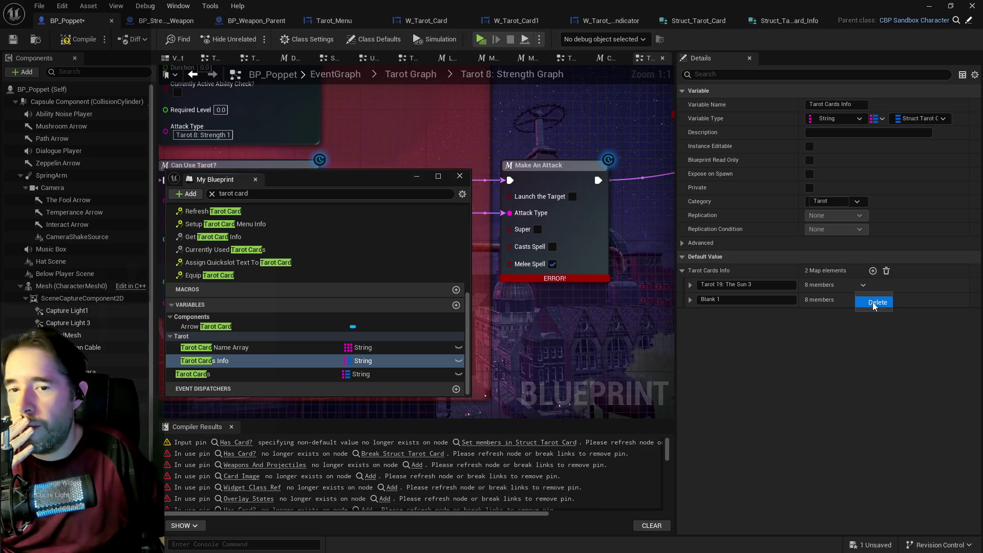
left_click(872, 302)
left_click(863, 285)
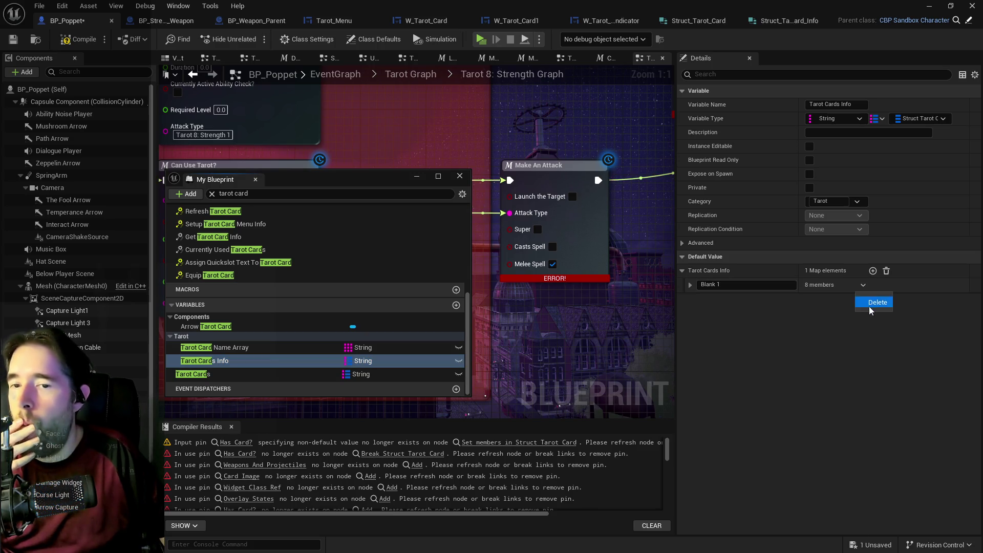
left_click(869, 305)
left_click(82, 40)
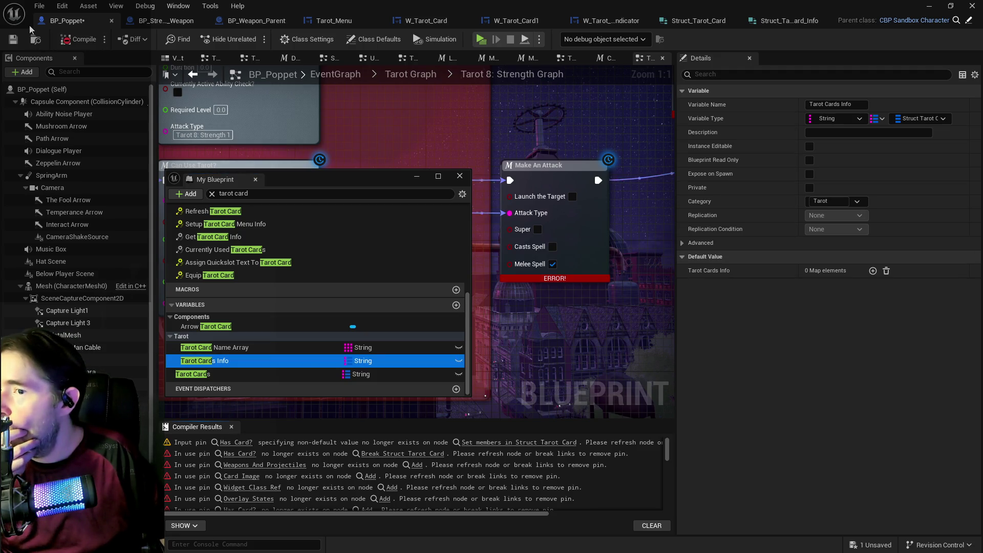
left_click(39, 6)
left_click(56, 81)
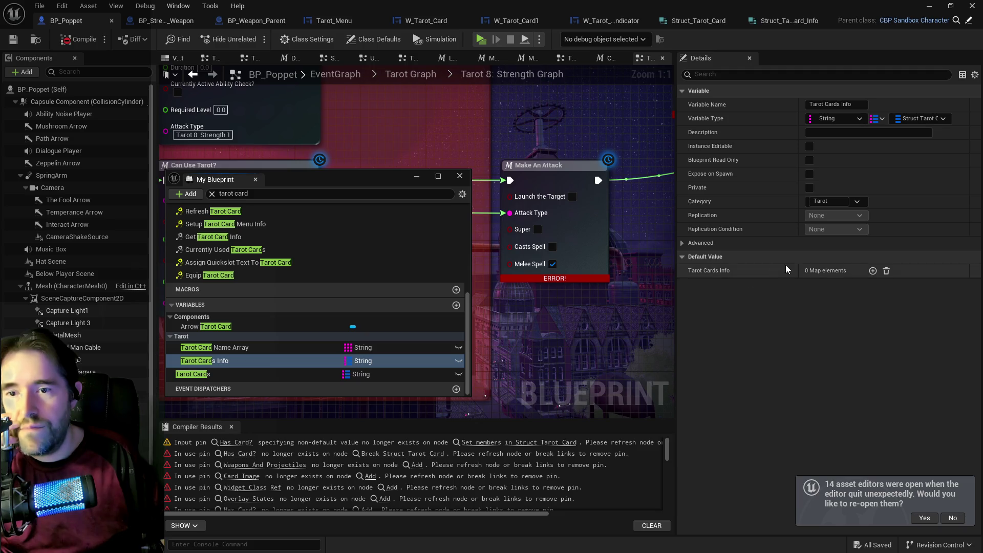
- Expand Tarot 0: The Fool in Tarot Cards and decline reopening the previous editors
left_click(273, 370)
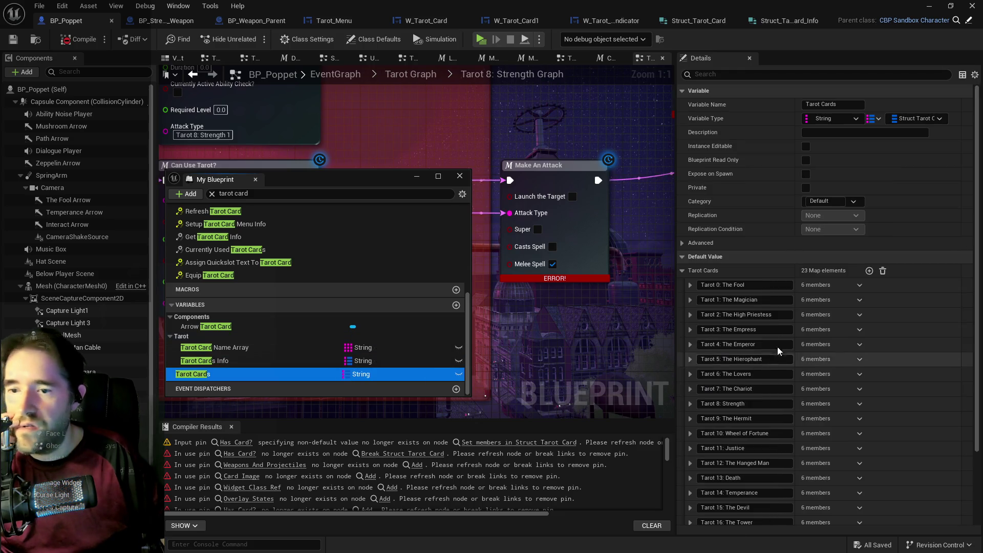
left_click(691, 285)
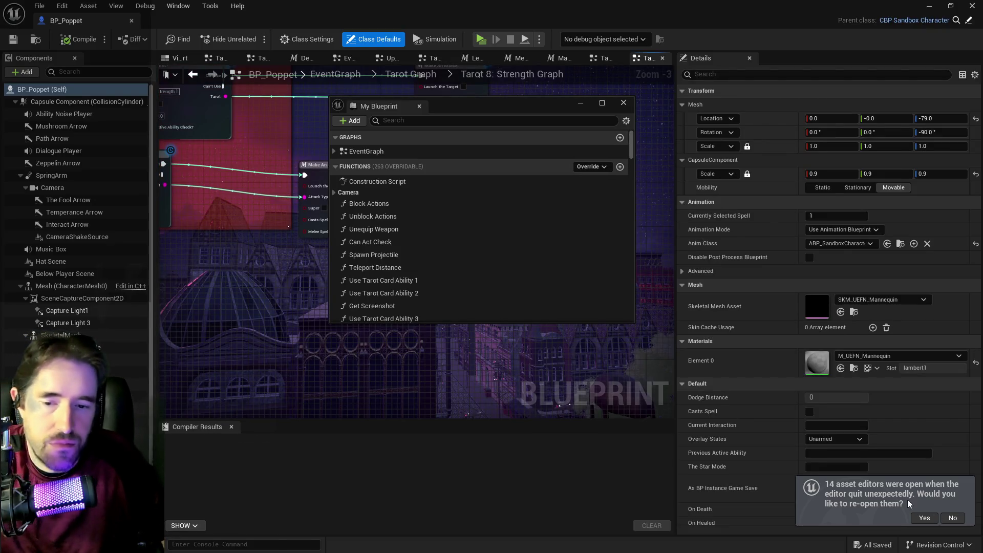
left_click(959, 520)
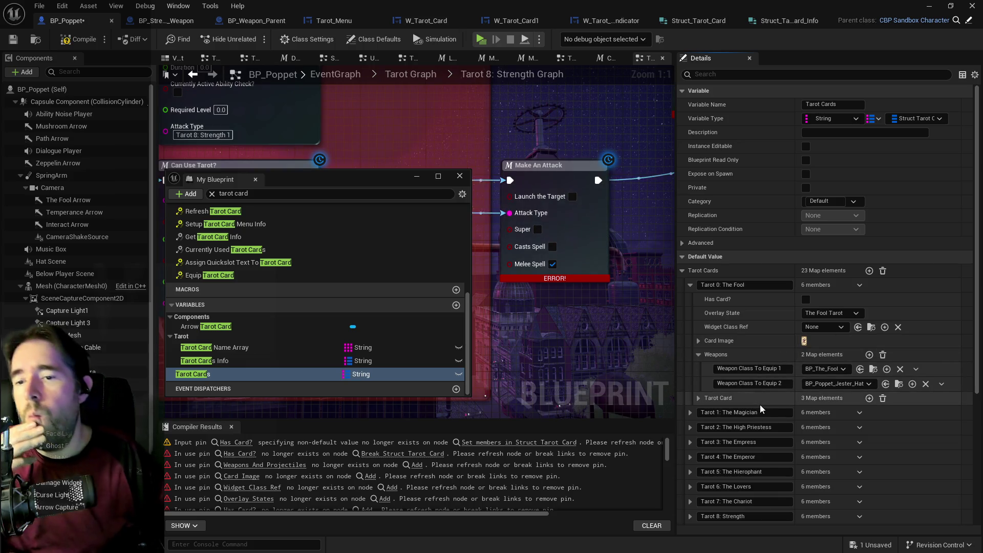
- Collapse The Fool and set Tarot 1: The Magician's Overlay State to The Temperance Tarot
left_click(699, 398)
left_click(697, 398)
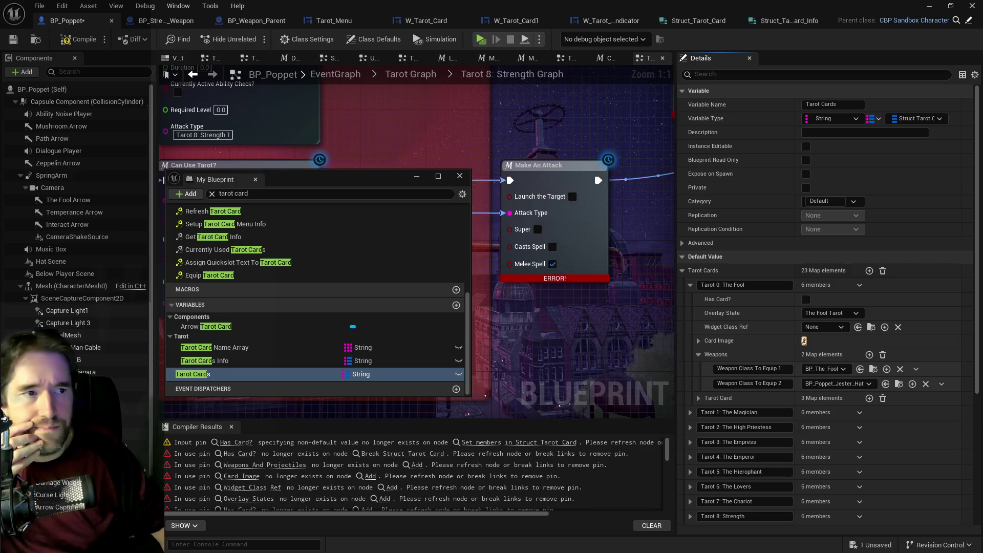
left_click(690, 284)
left_click(689, 300)
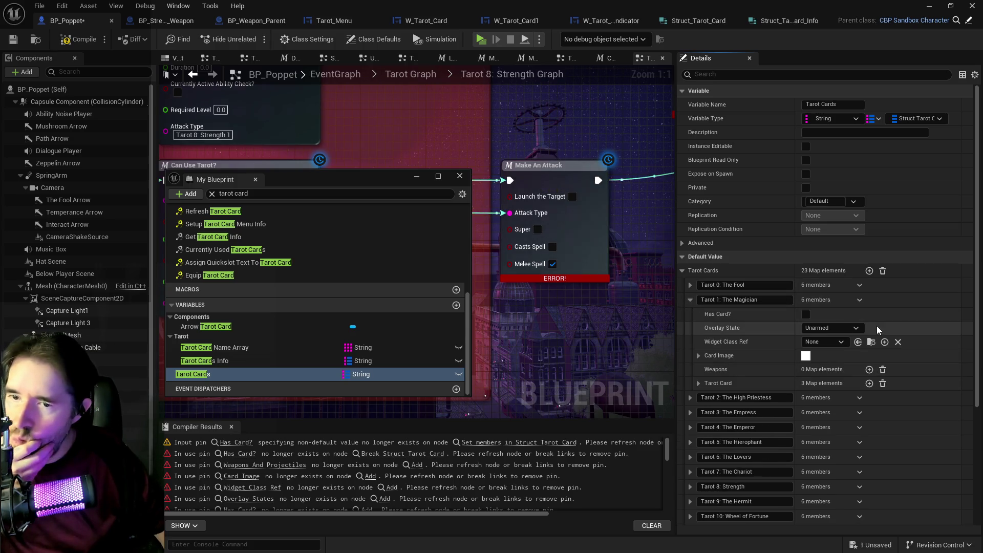
left_click(850, 331)
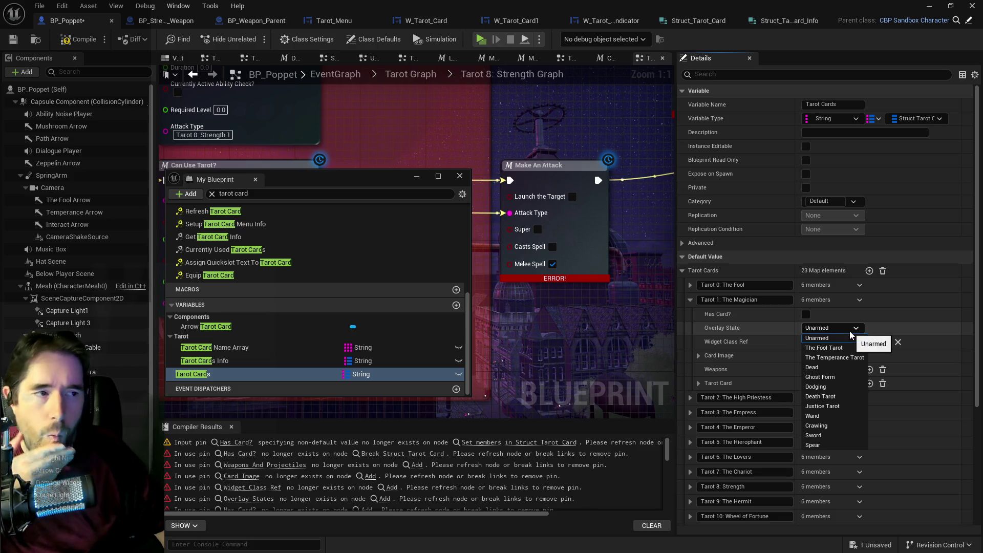
left_click(837, 358)
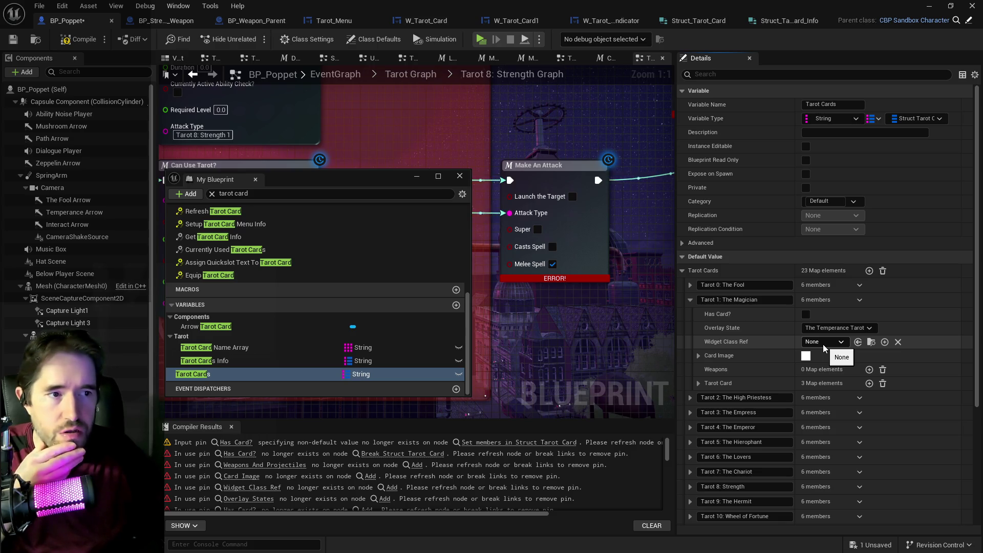
left_click(822, 344)
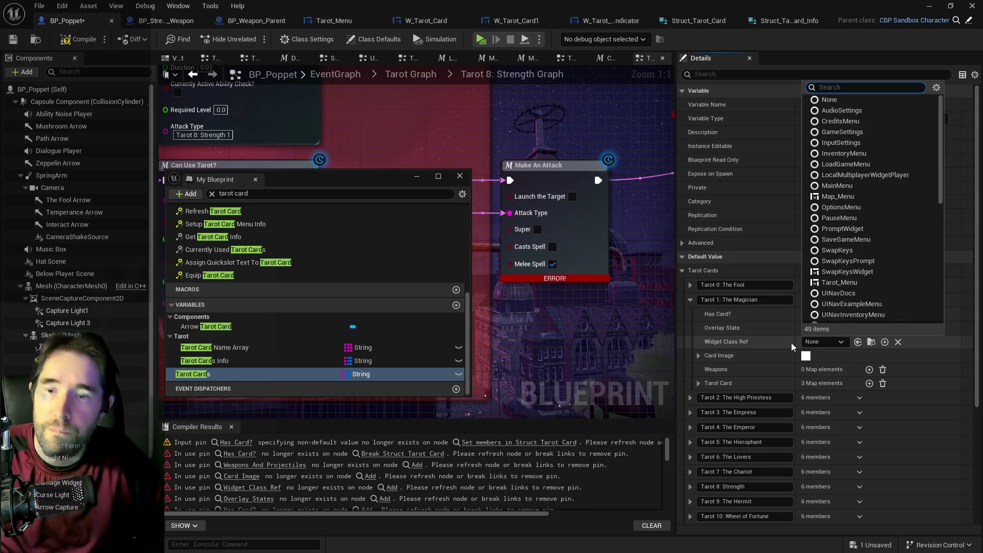
type("magician tar")
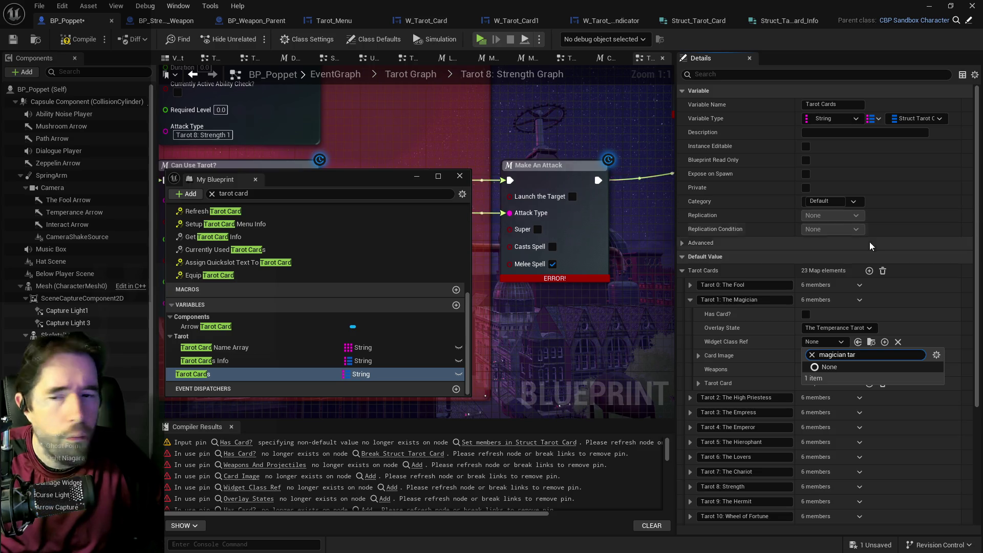
key("ctrl+a")
type("w_")
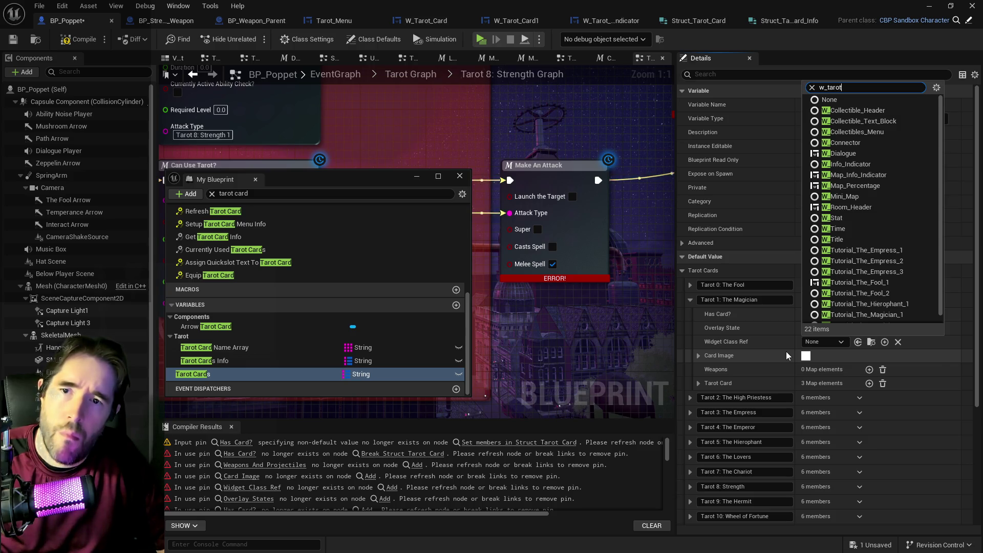
type("tarot_")
key("BackSpace")
key("BackSpace")
key("BackSpace")
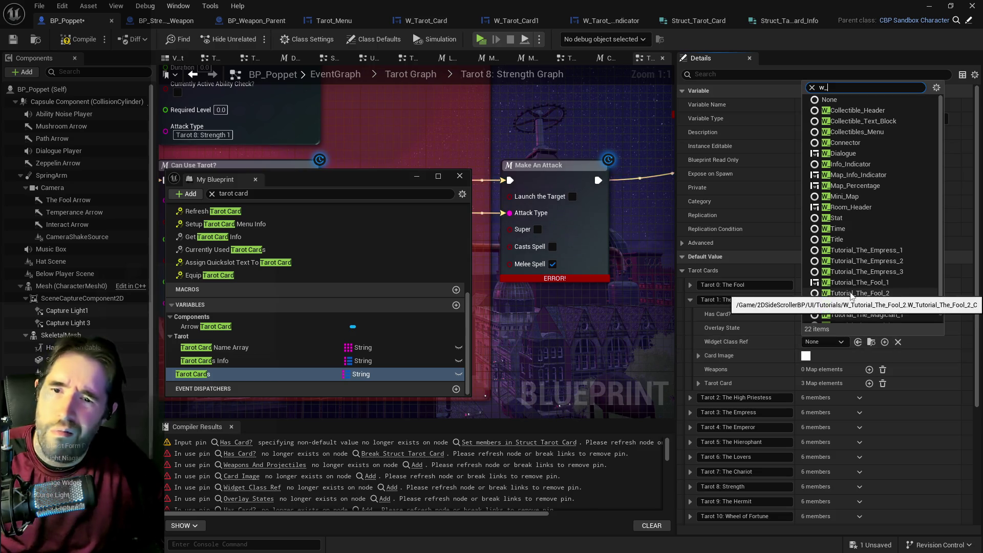
scroll(849, 291, "down", 1)
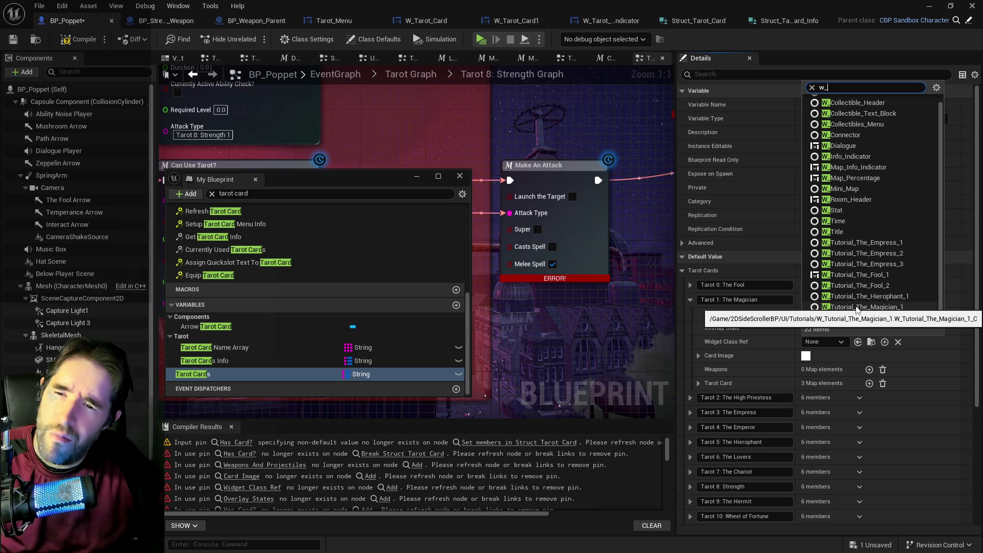
left_click(506, 171)
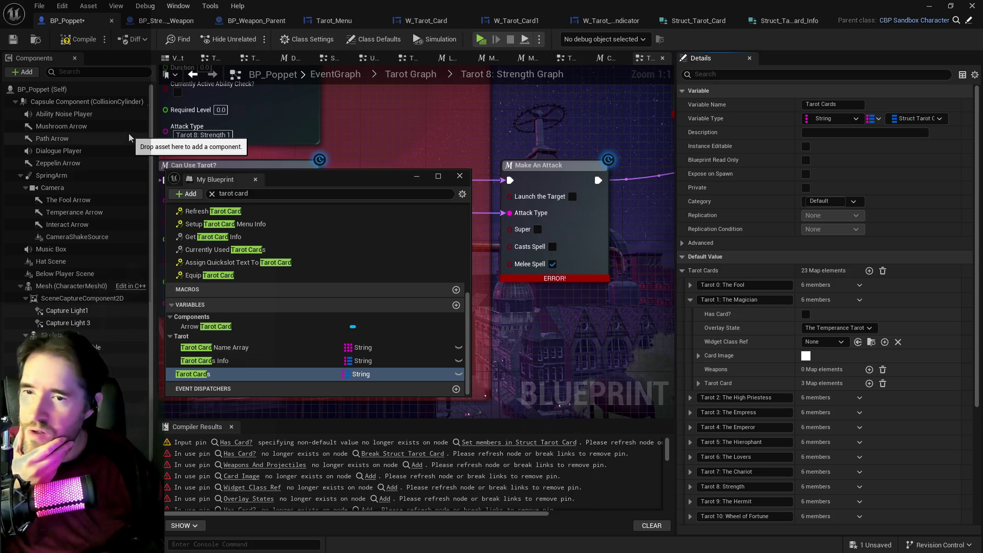
- Compile BP_Poppet, save all assets, and switch to the Struct_Tarot_Card structure editor
left_click(68, 41)
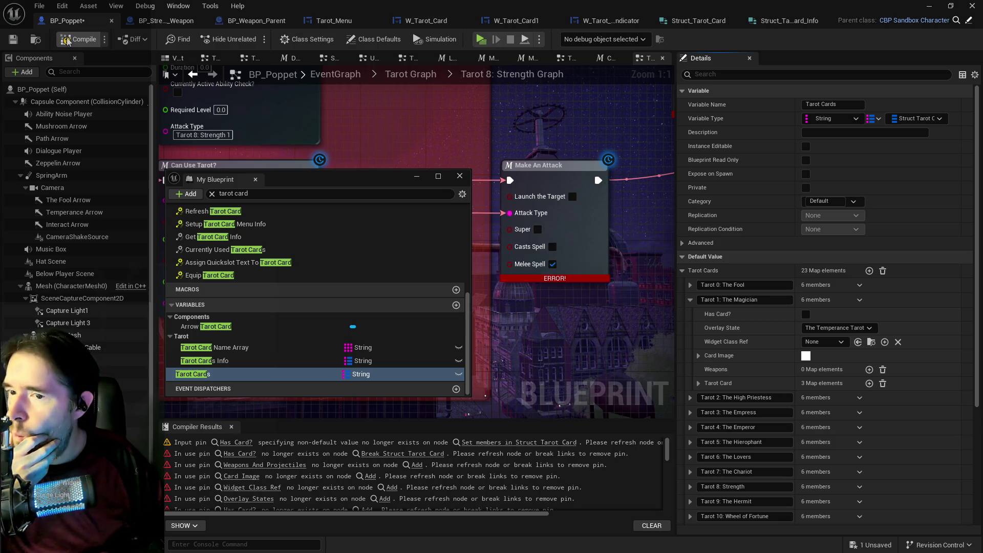
left_click(40, 6)
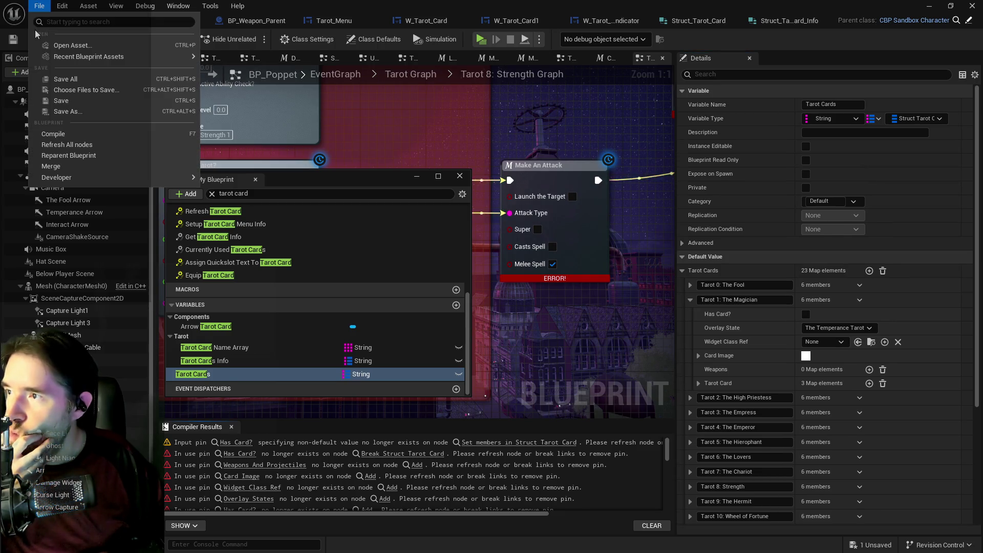
left_click(58, 79)
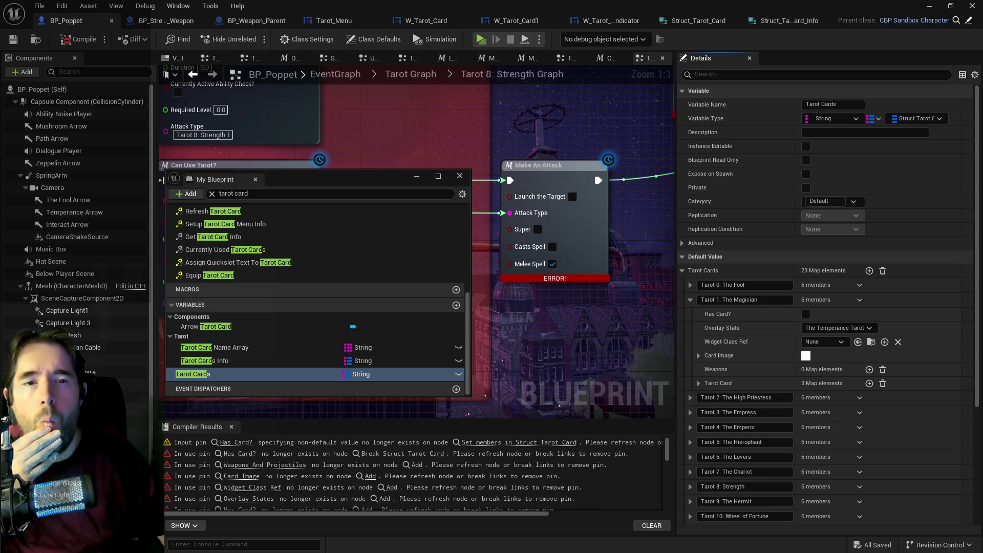
left_click(702, 23)
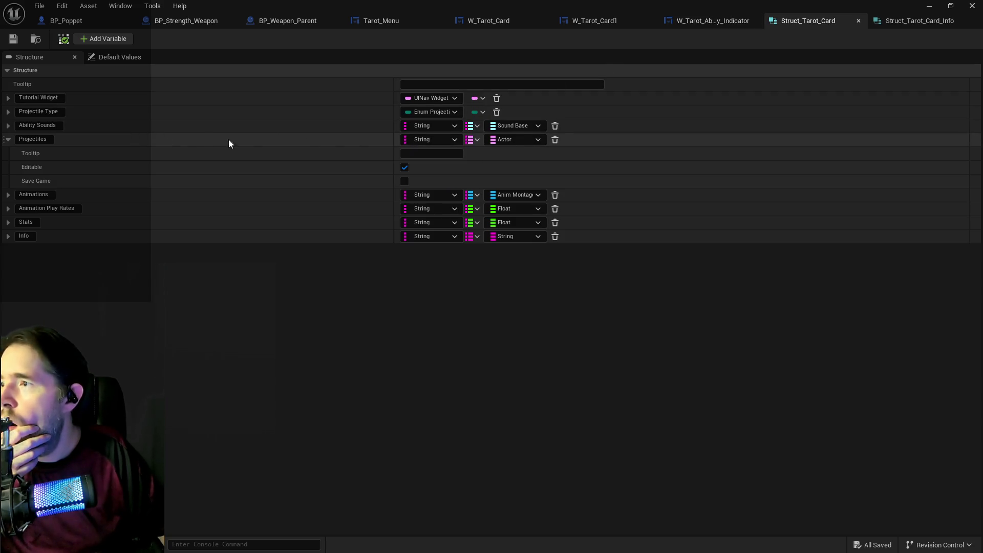
- Change Widget Class Ref in Struct_Tarot_Card_Info from UINav Widget to User Widget, then save the structure
left_click(883, 20)
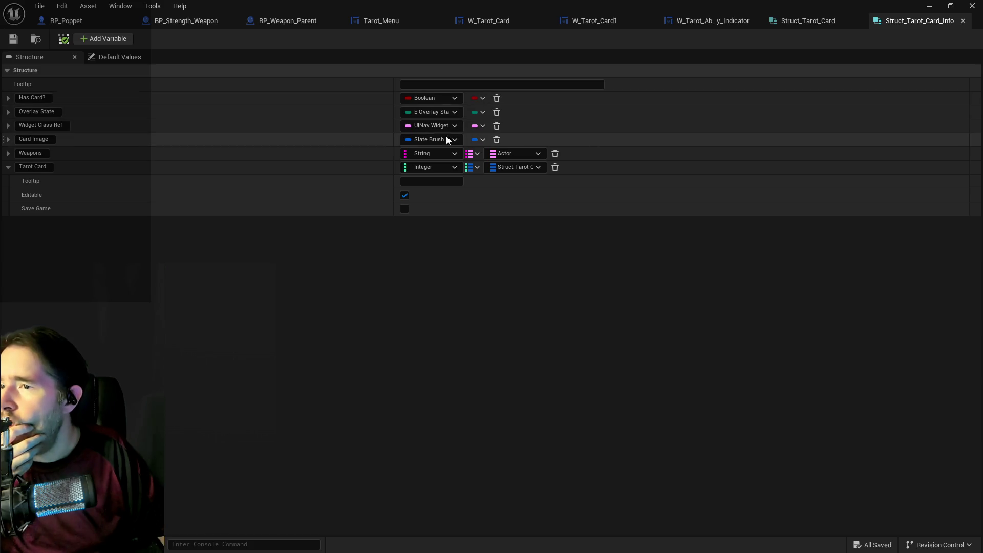
left_click(421, 125)
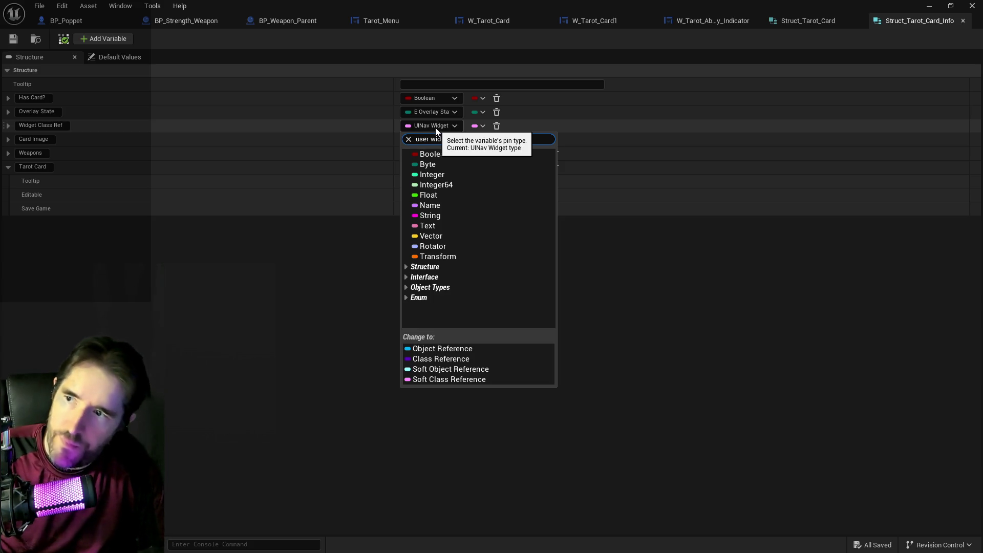
type("user widget")
mouse_move(469, 193)
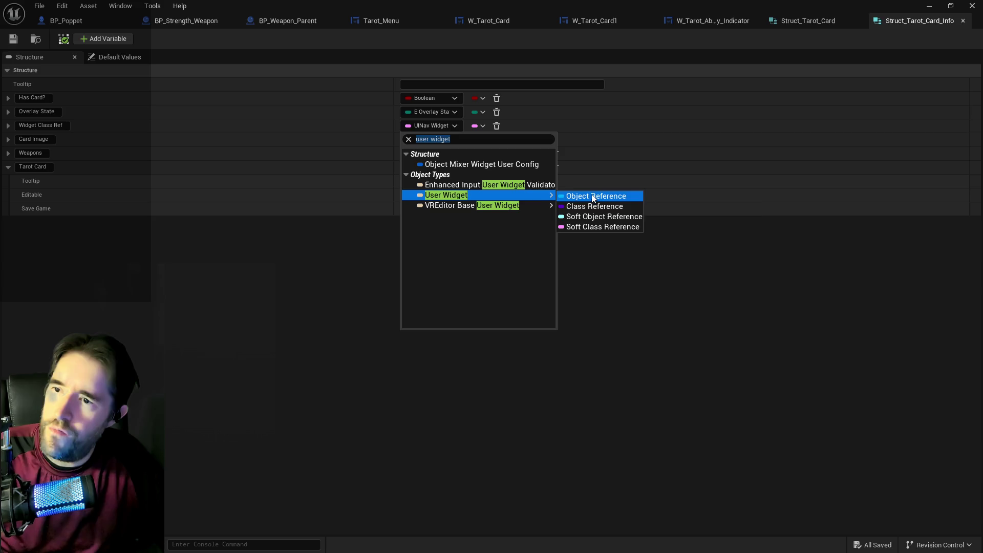
left_click(589, 224)
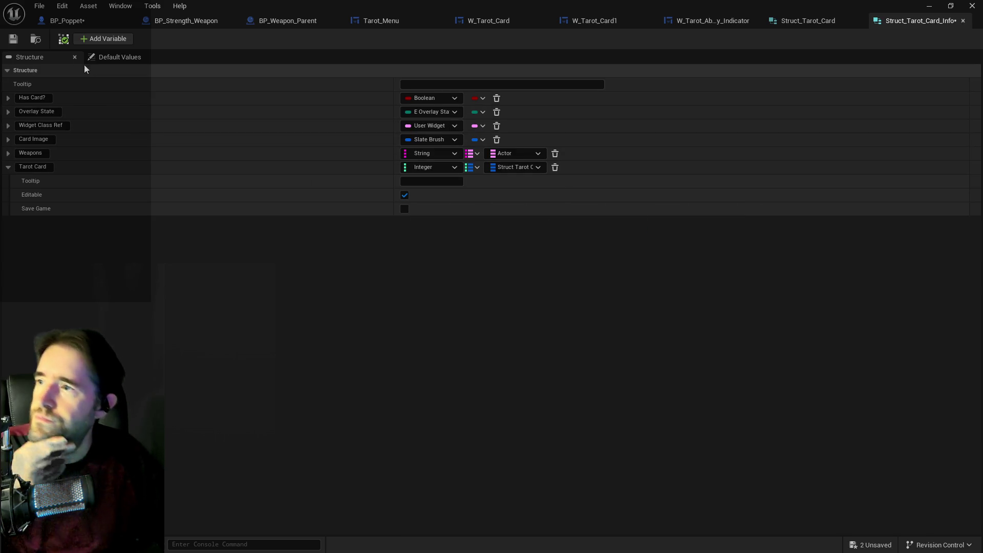
left_click(14, 39)
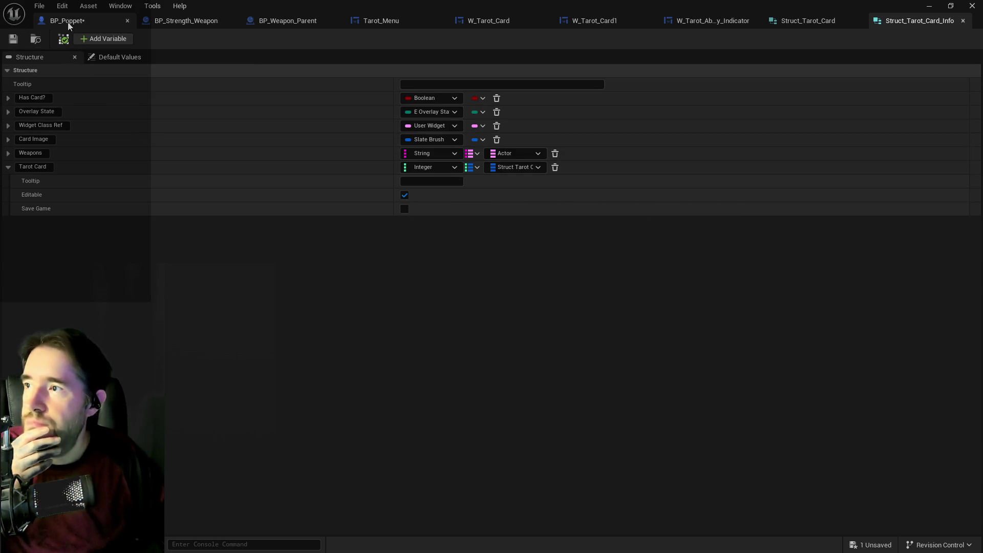
- Back in BP_Poppet, compile the blueprint and save it
left_click(71, 20)
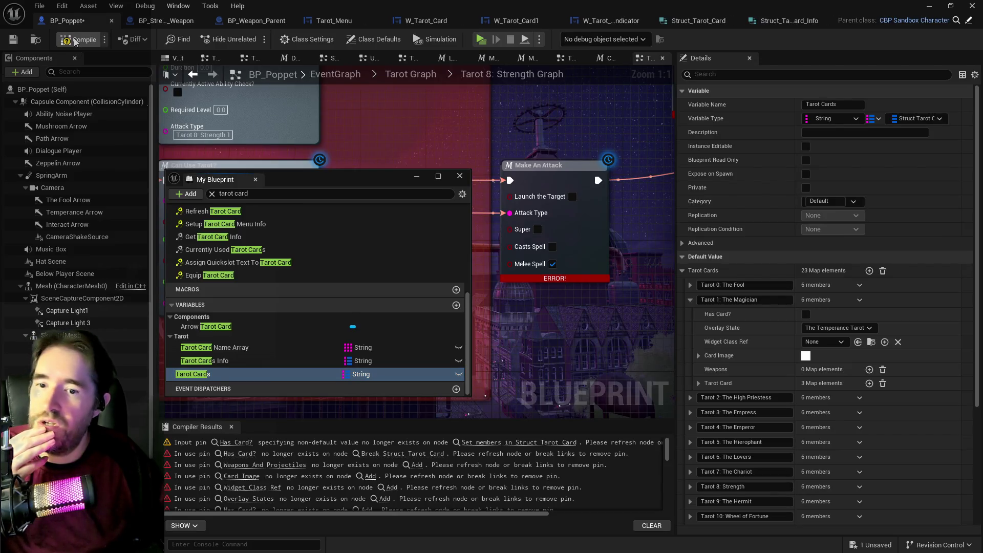
left_click(75, 42)
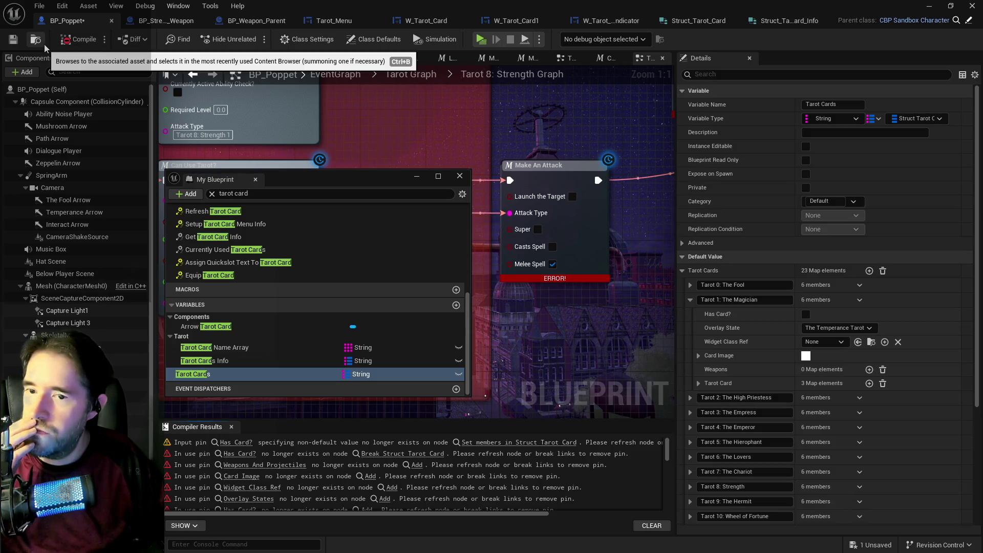
left_click(14, 39)
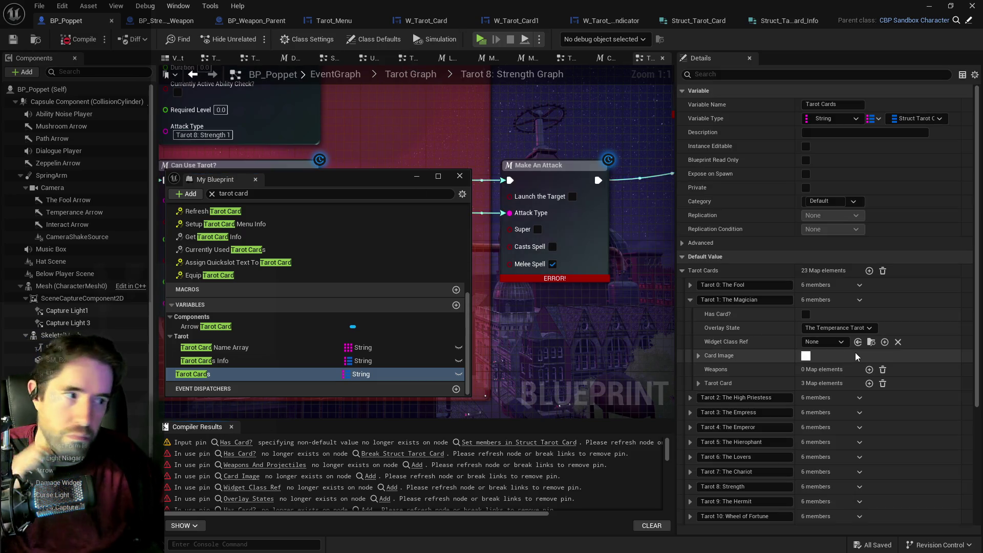
left_click(826, 341)
- Set The Magician's Widget Class Ref to W_Tarot_Magician_Target
type("magician")
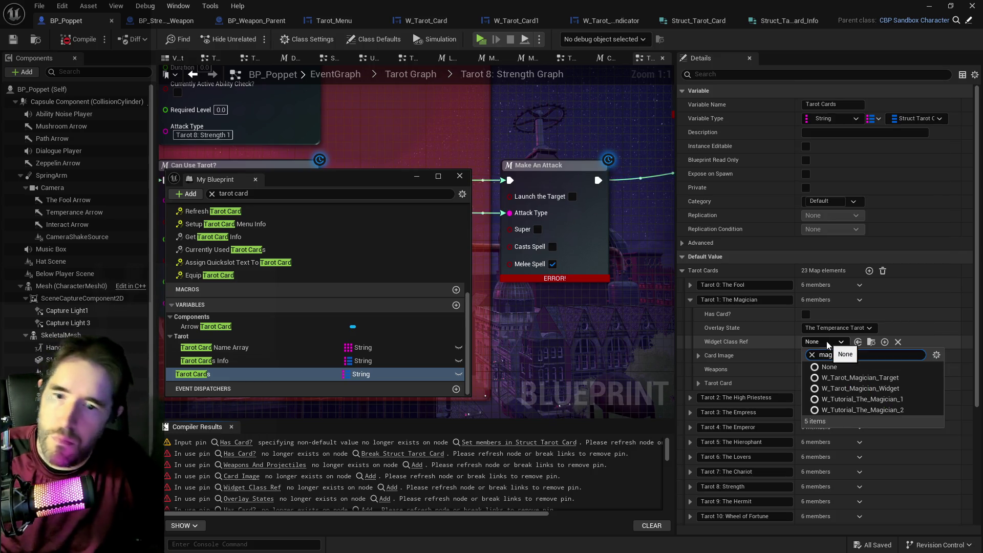
left_click(898, 379)
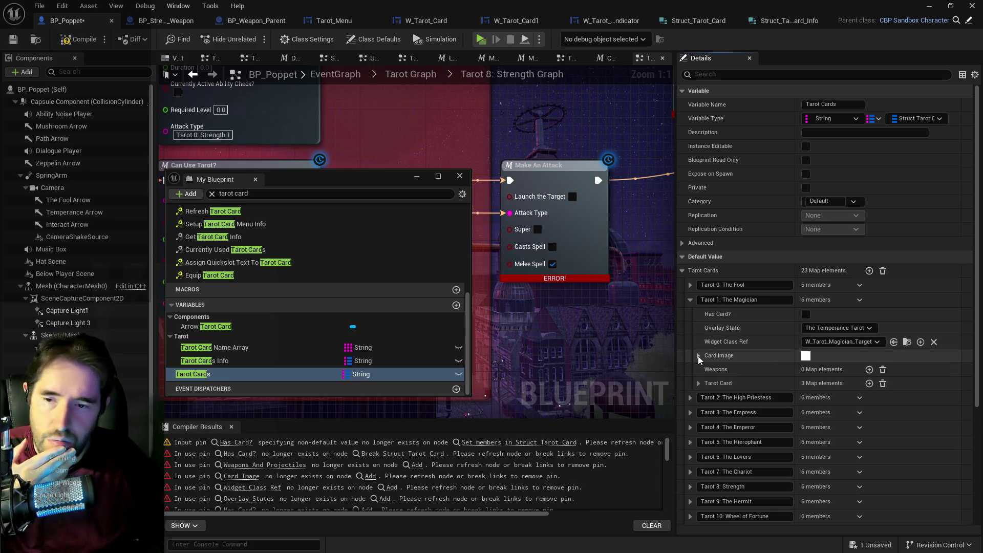
left_click(699, 383)
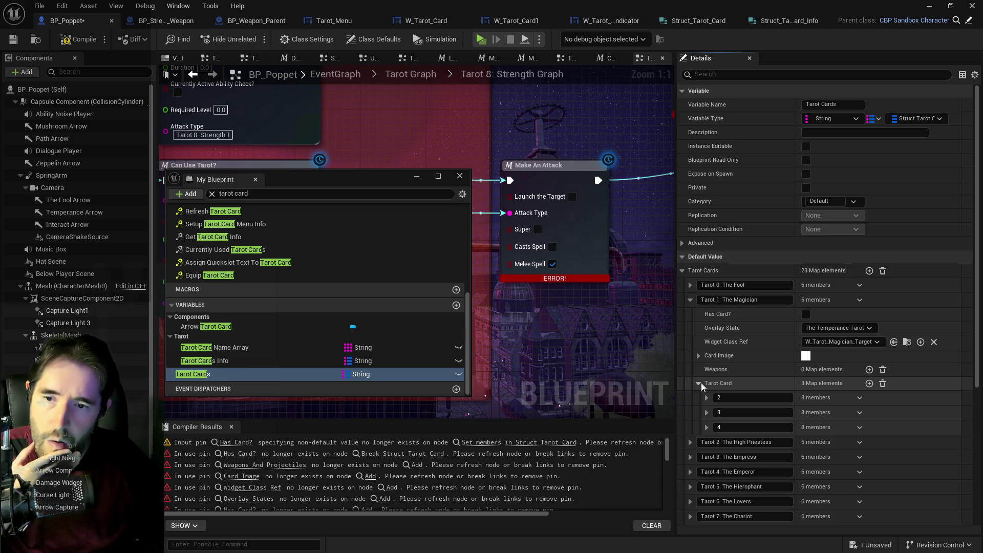
left_click(706, 398)
left_click(707, 398)
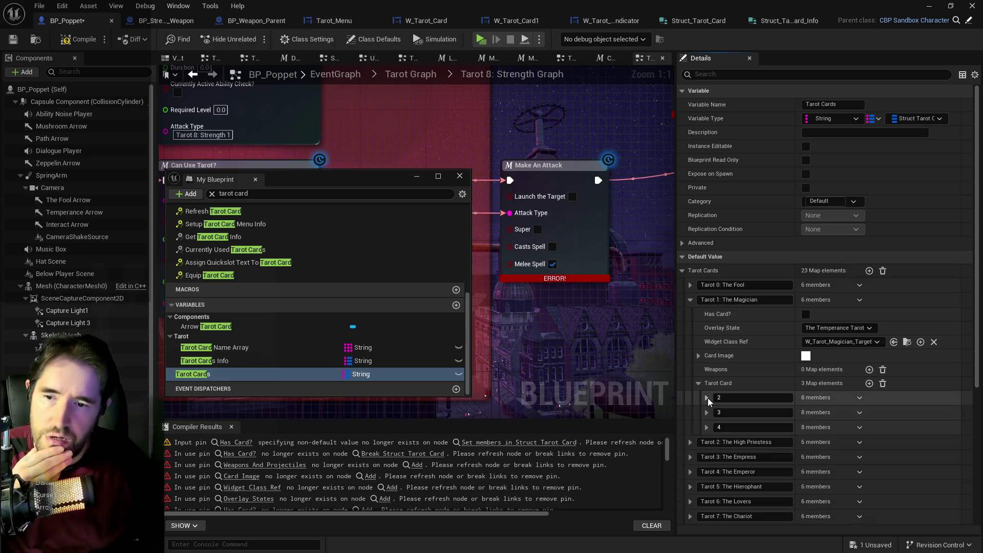
left_click(698, 384)
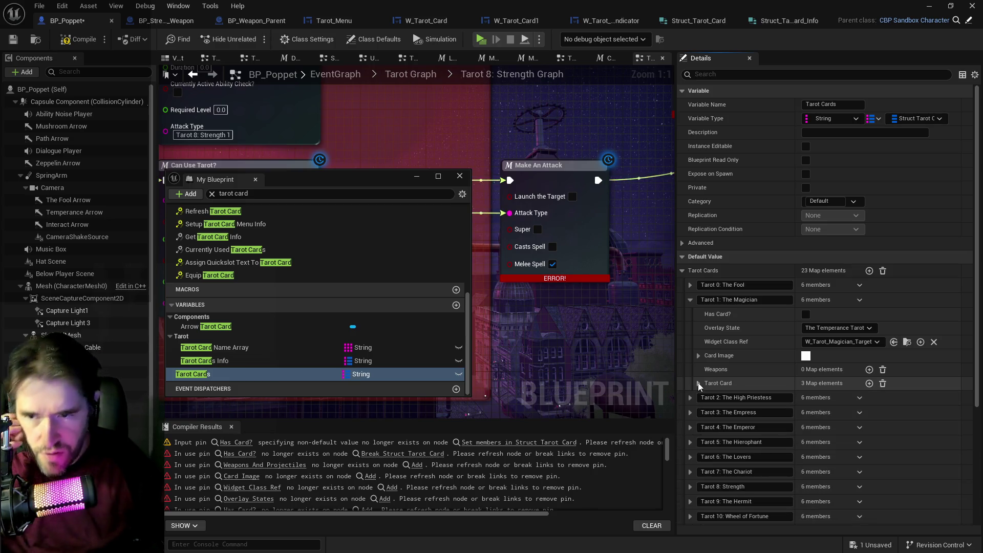
- Give The Magician the card image Tarot_1_The_Magician_Sprite
left_click(699, 355)
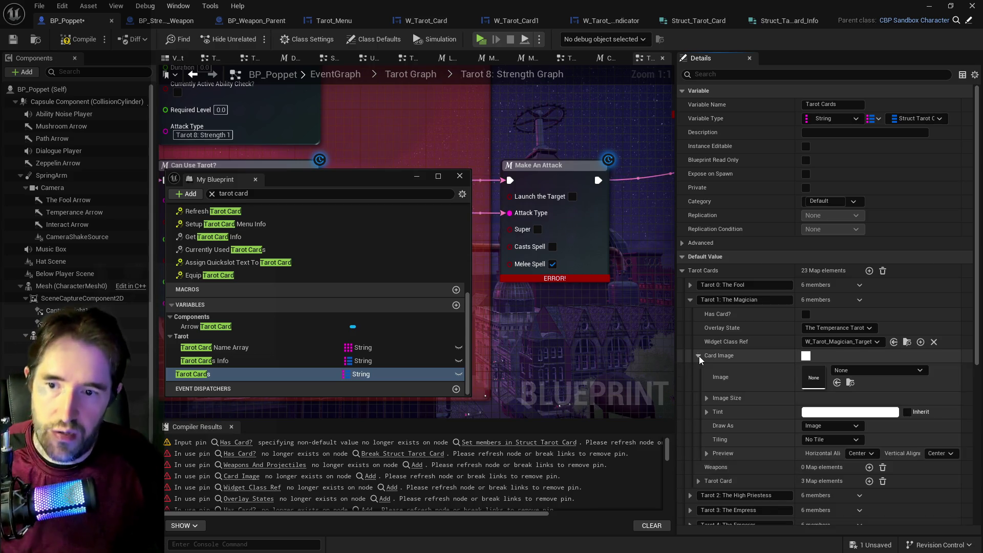
left_click(849, 370)
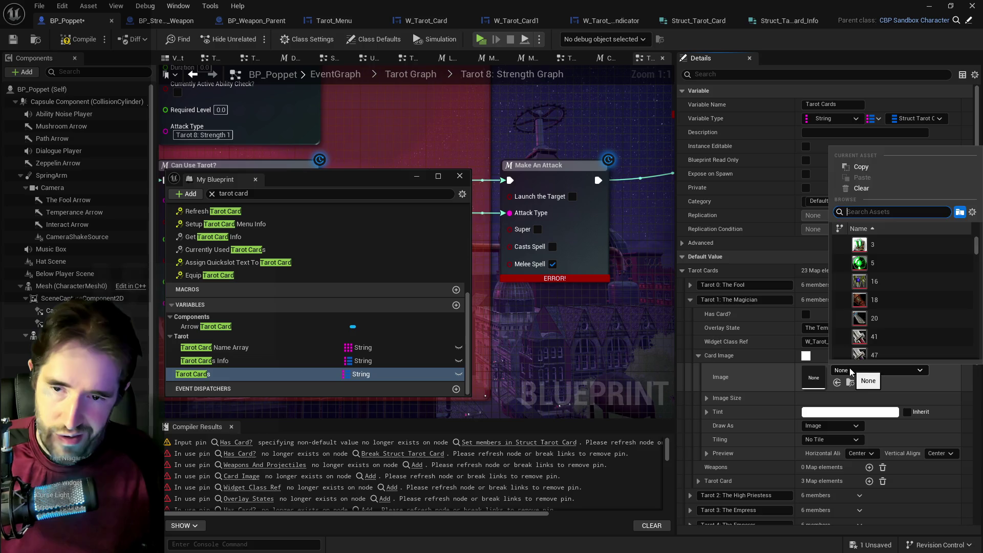
left_click(849, 368)
left_click(861, 370)
type("tarot 1 the mag")
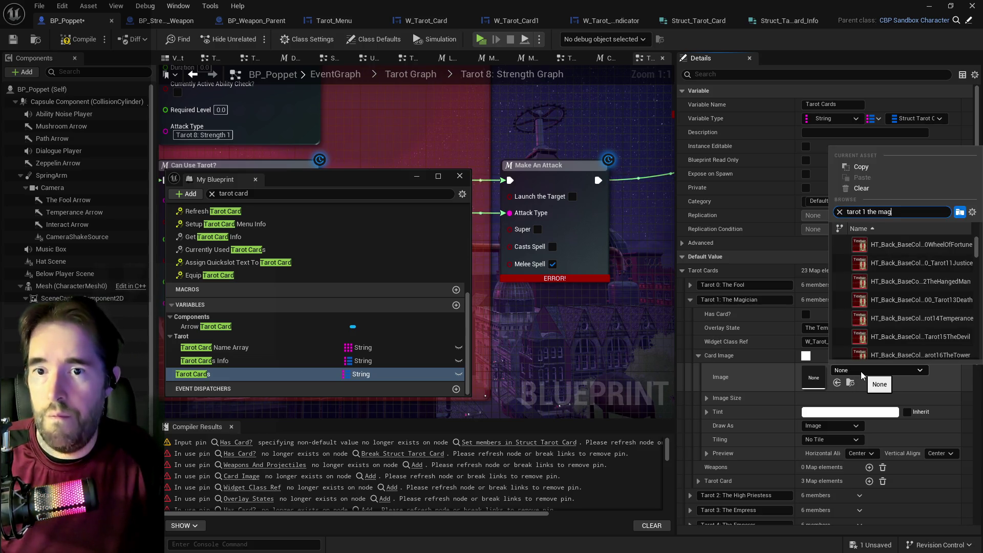
type("ician sprite")
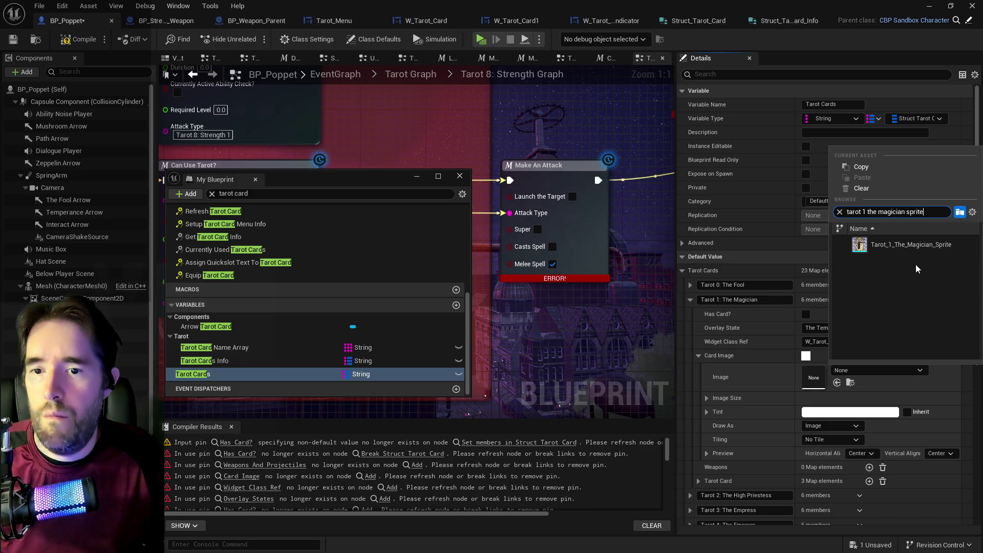
left_click(920, 247)
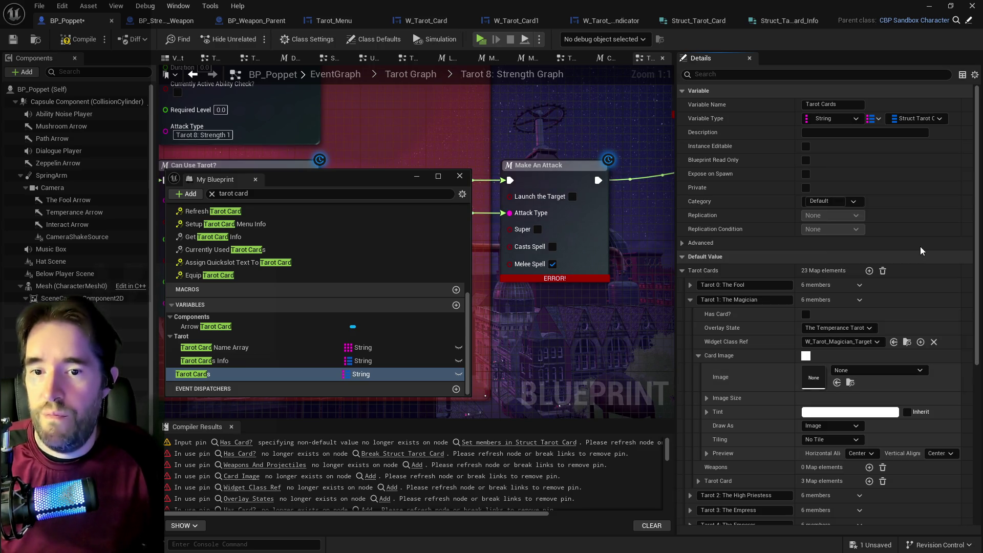
left_click(698, 355)
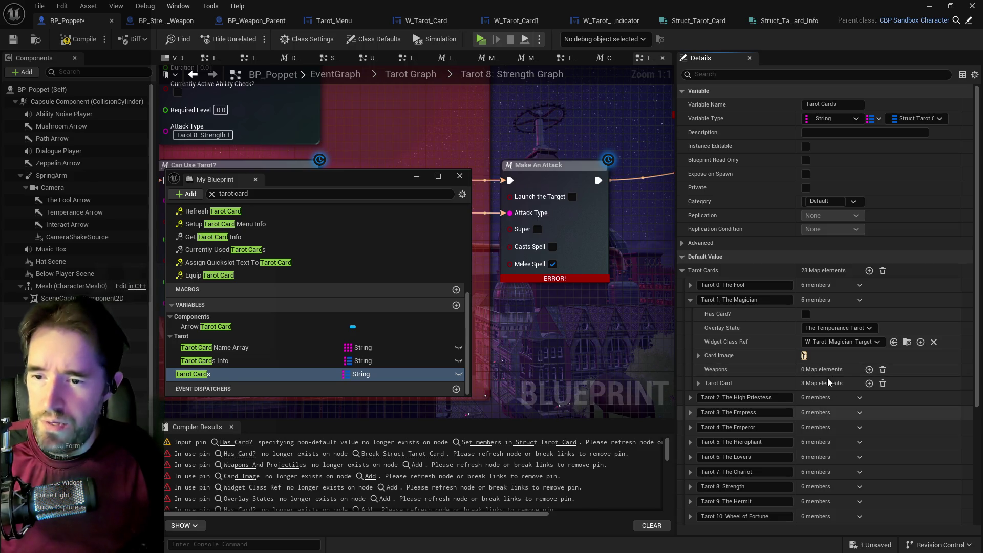
right_click(919, 368)
- Paste the three copied weapon entries into The Magician's Weapons map and recompile
left_click(934, 400)
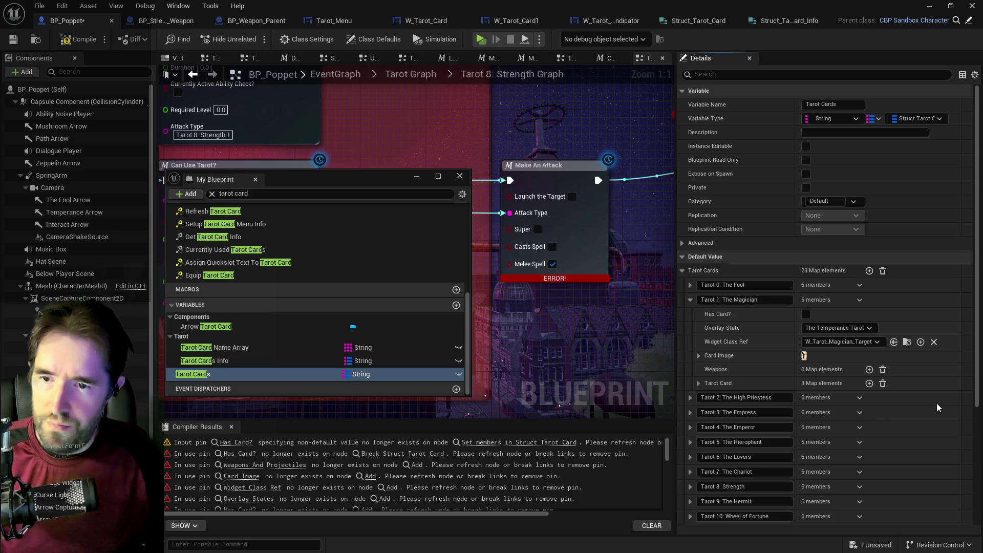
left_click(699, 372)
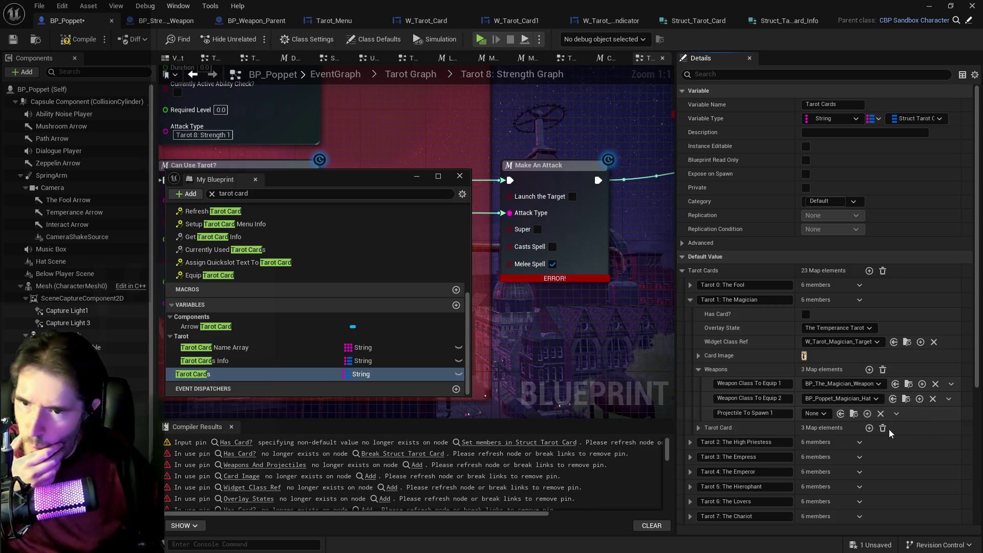
left_click(689, 299)
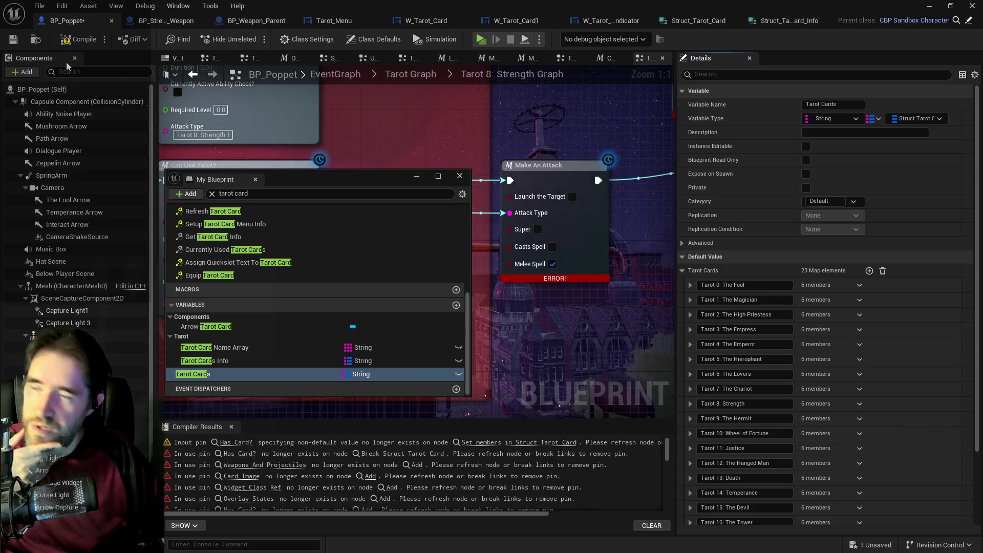
left_click(92, 45)
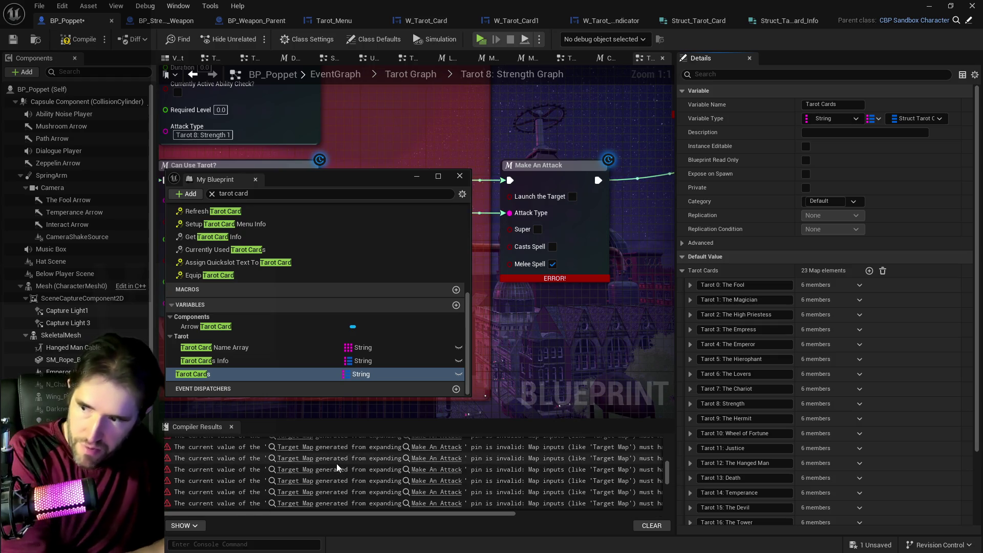
scroll(336, 462, "up", 10)
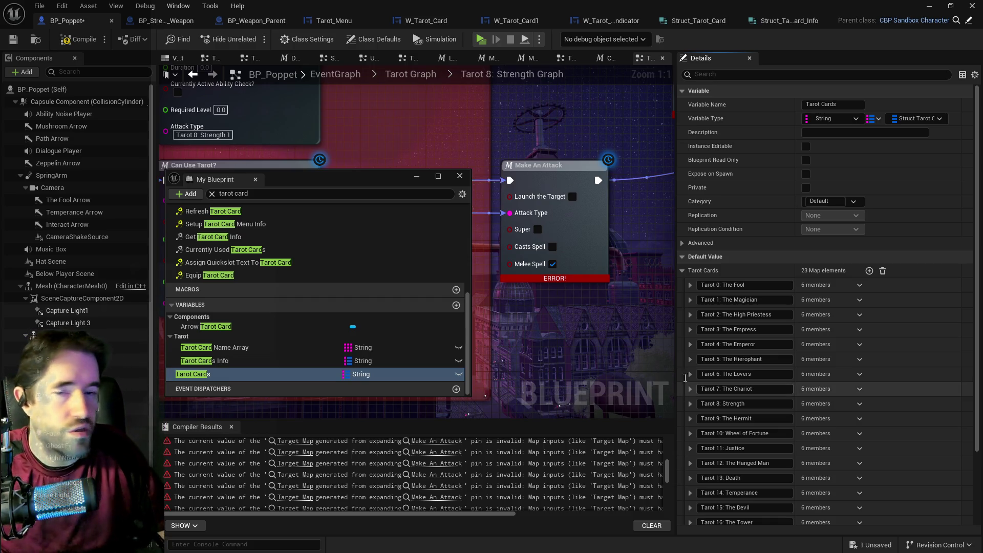
left_click(691, 314)
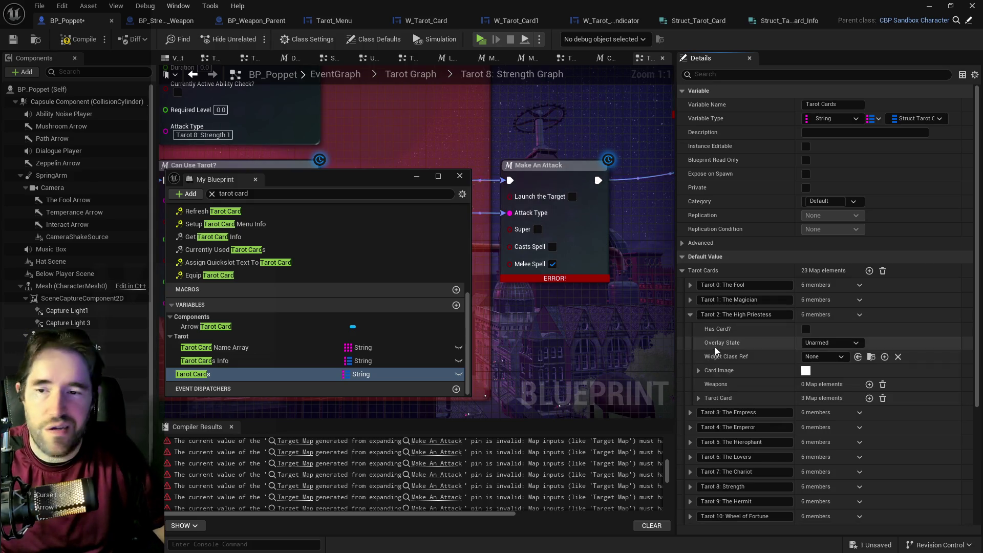
- Set The High Priestess overlay to The Temperance Tarot and image to Tarot_2_The_High_Priestess_Sprite
left_click(818, 345)
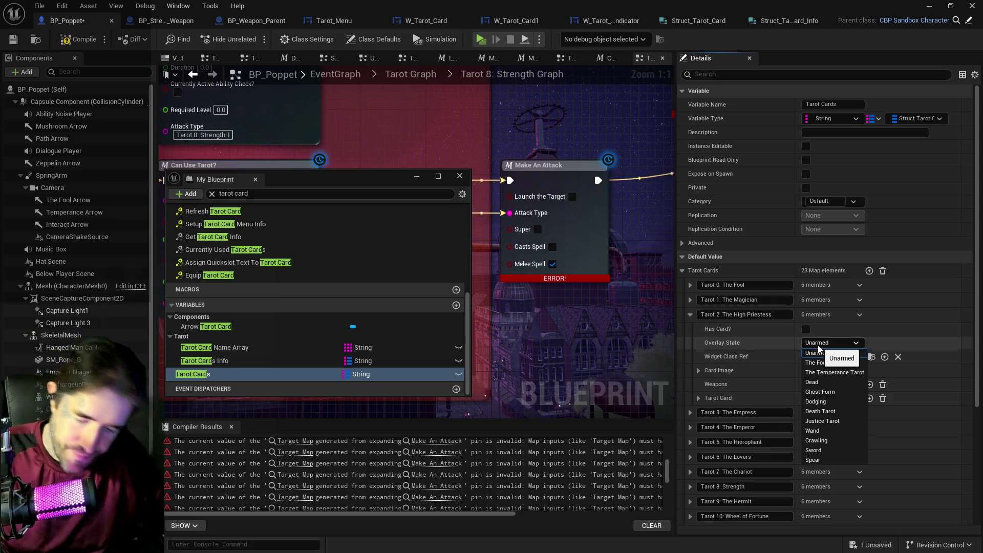
left_click(825, 372)
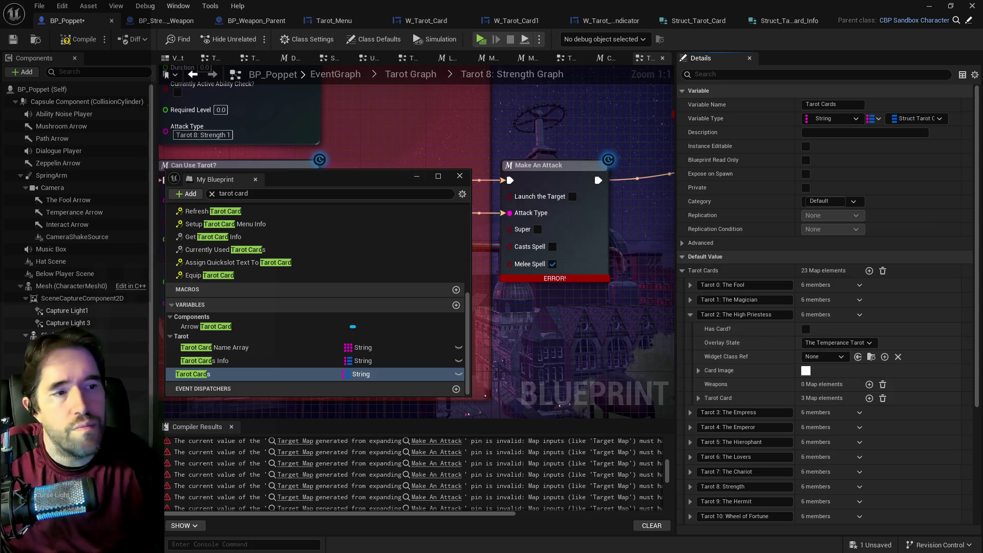
left_click(698, 370)
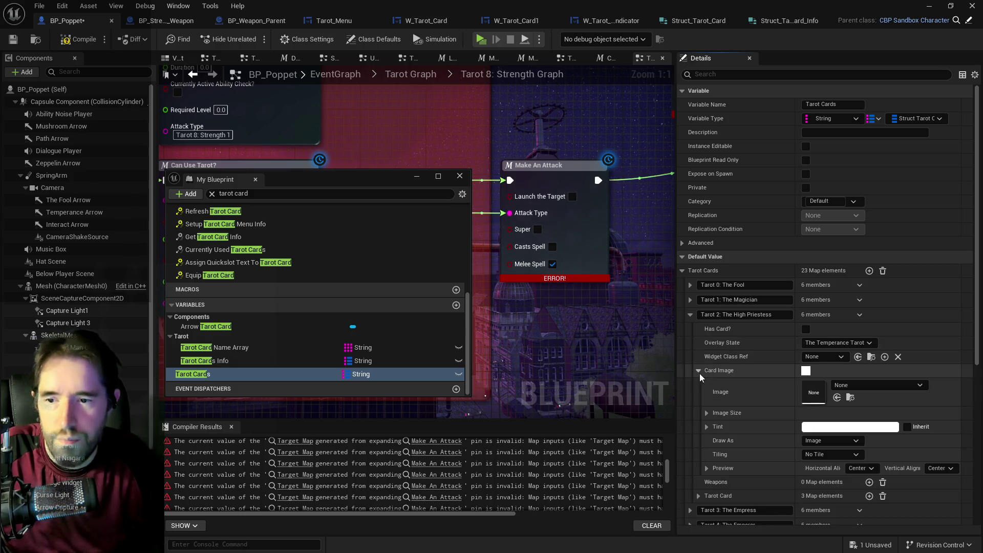
left_click(872, 385)
type("high priest spri")
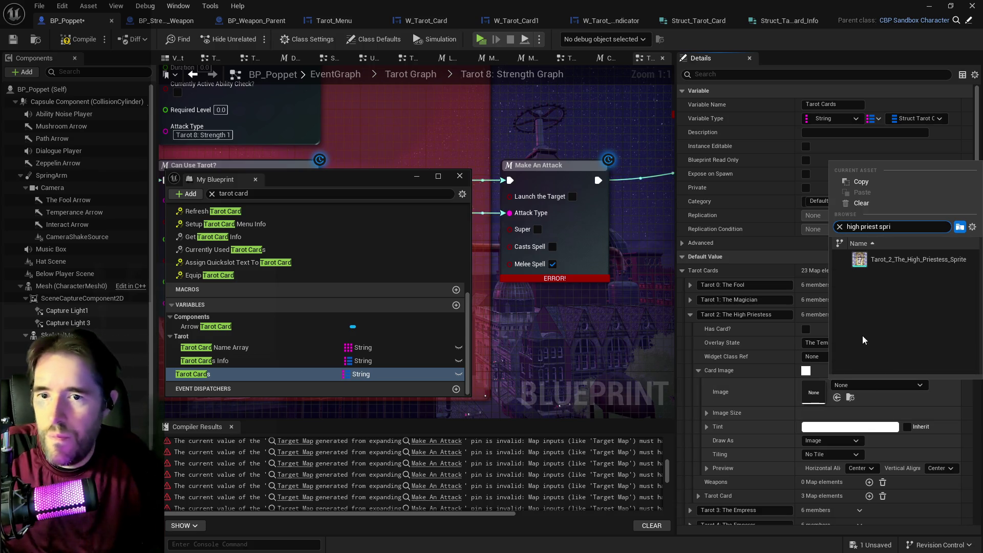
left_click(883, 258)
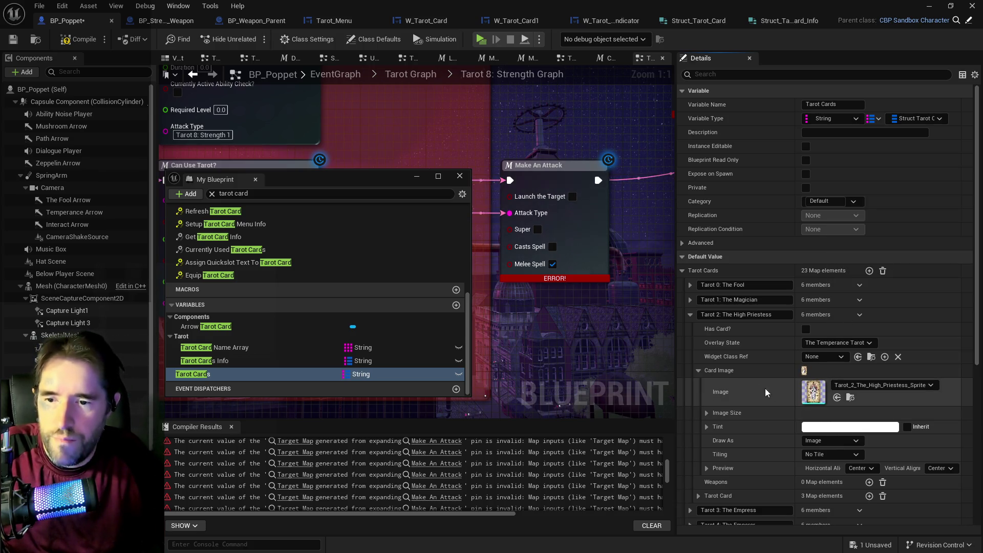
left_click(698, 370)
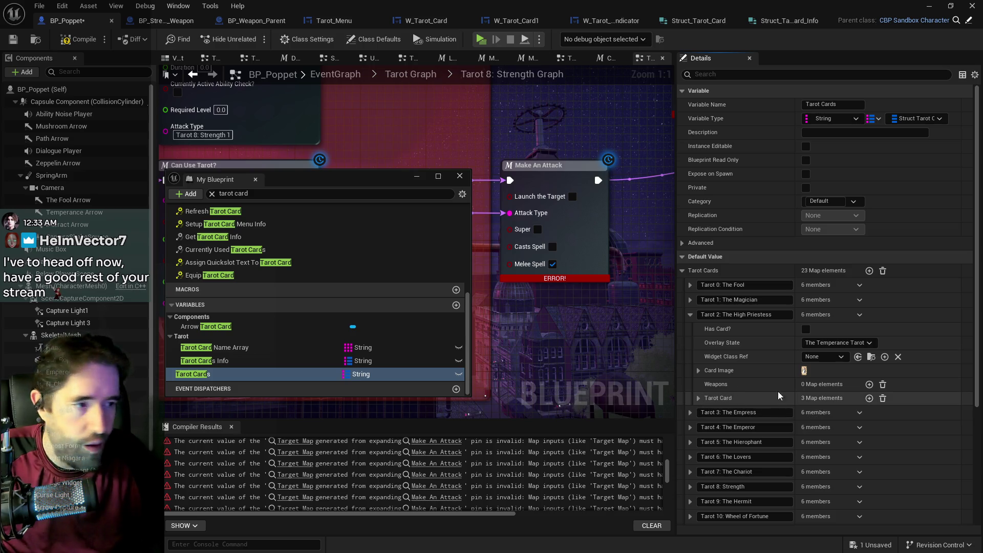
- Paste weapons into The High Priestess's Weapons map and delete the Projectile To Spawn 1 entry
right_click(883, 393)
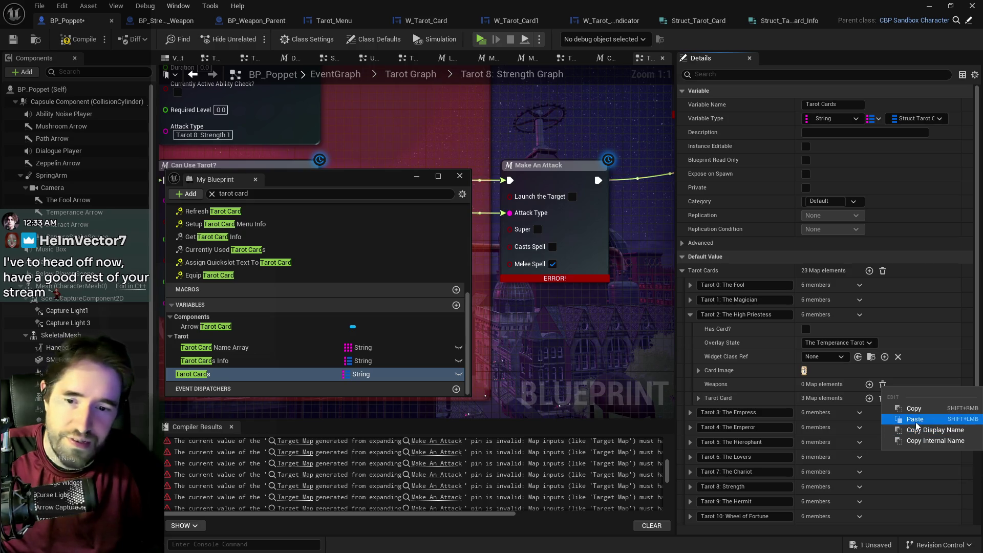
left_click(914, 408)
left_click(708, 385, "shift")
left_click(708, 385)
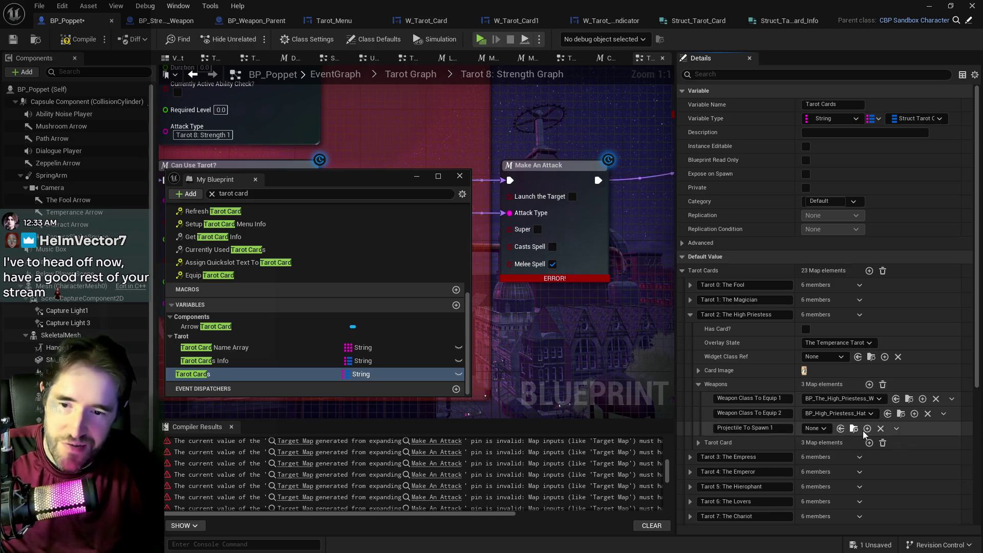
left_click(895, 429)
left_click(899, 444)
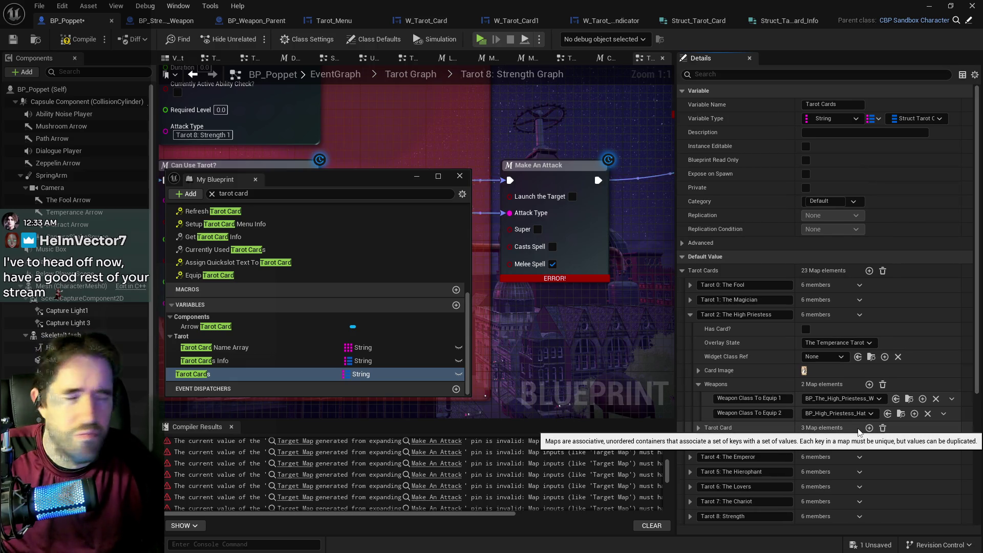
left_click(699, 385)
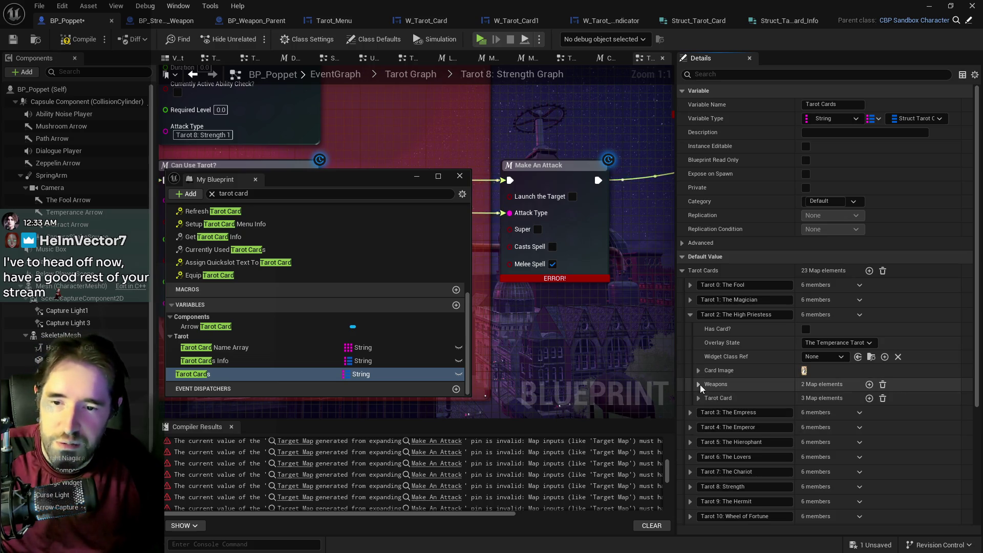
left_click(691, 314)
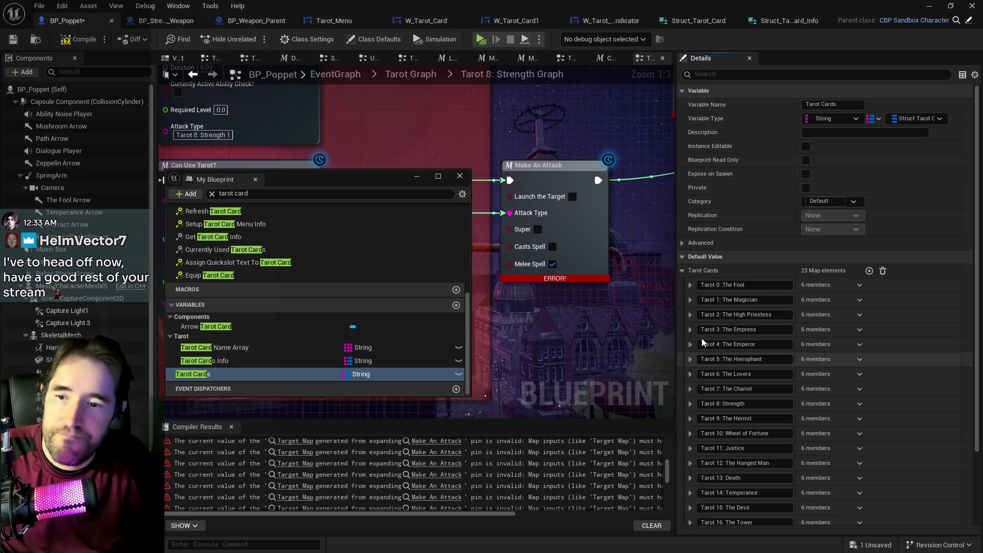
- Expand The Empress card and set its overlay state to The Temperance Tarot
left_click(690, 330)
left_click(814, 357)
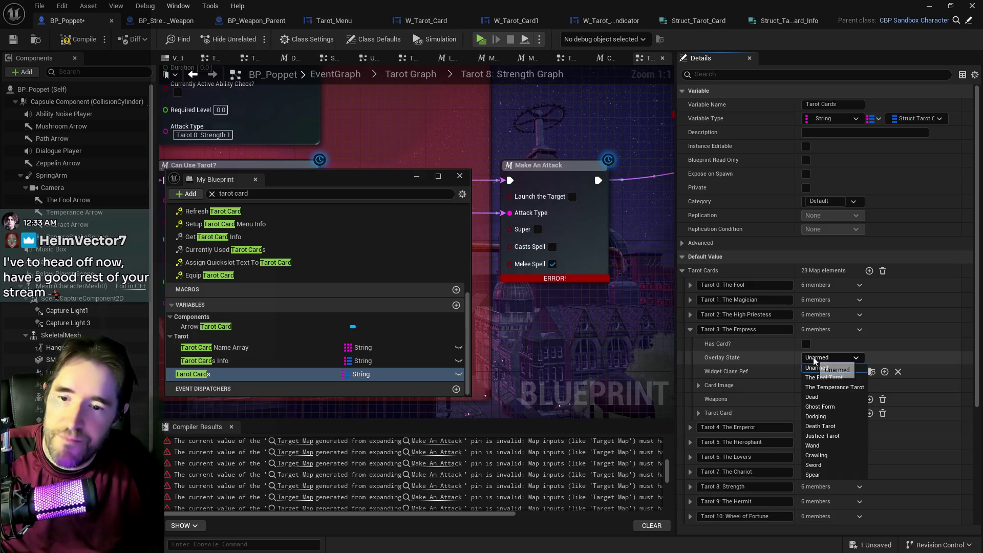
left_click(828, 388)
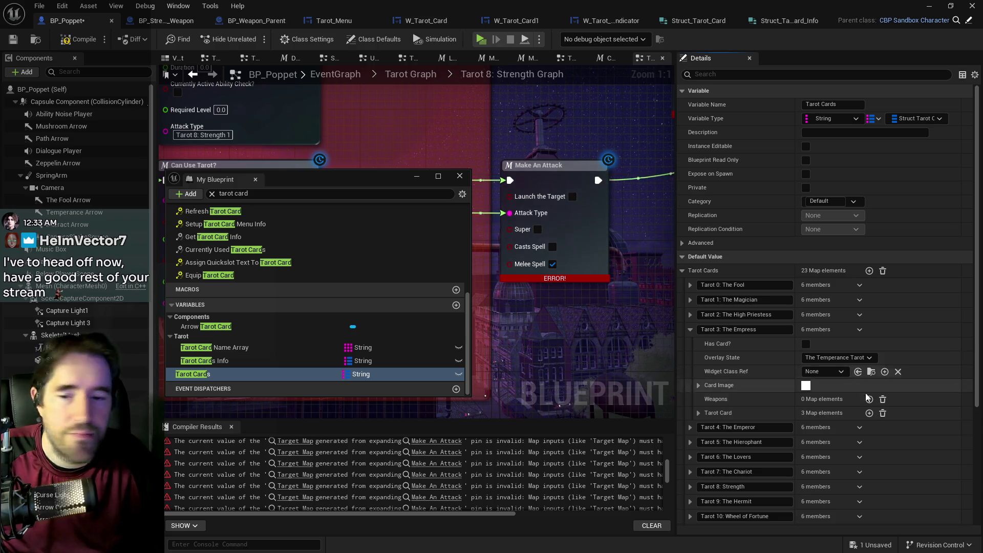
left_click(825, 373)
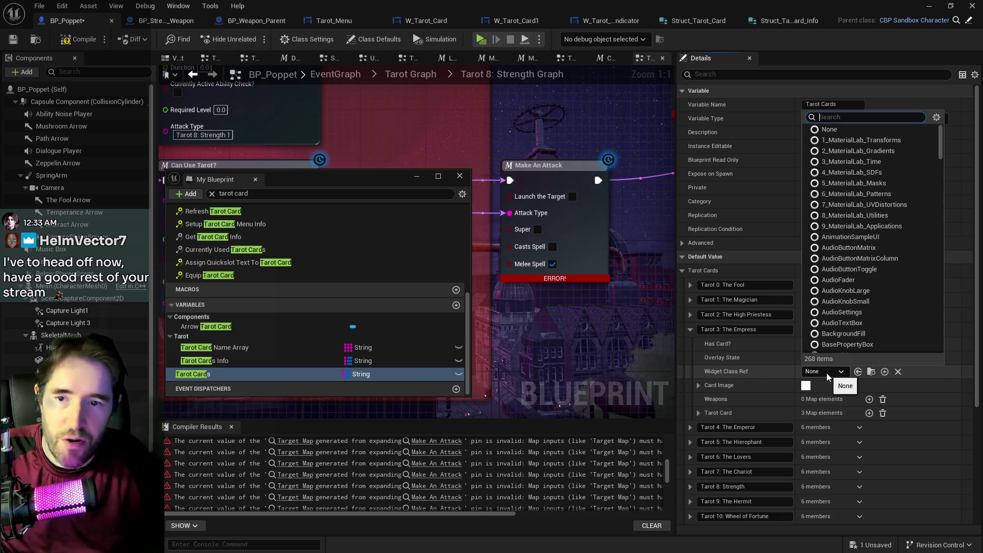
type("emp")
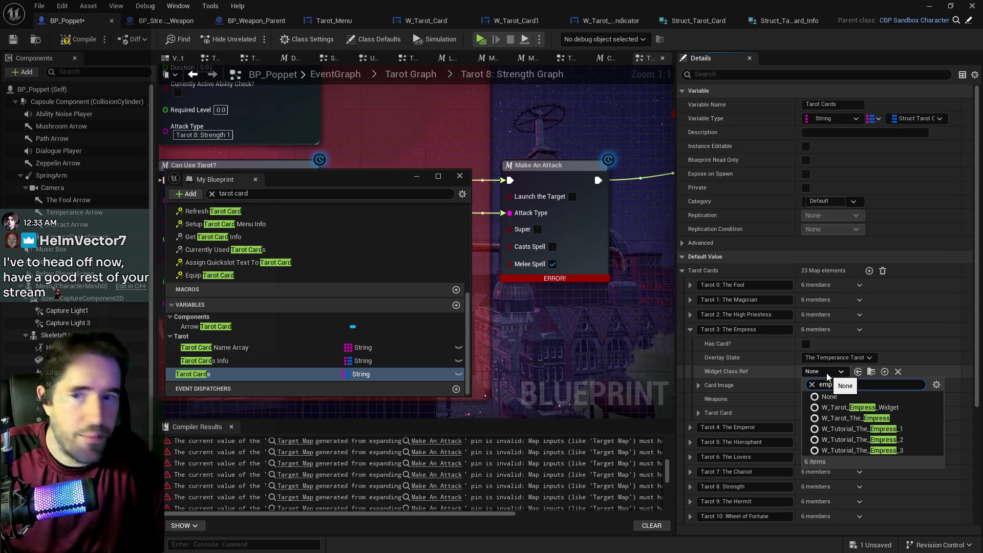
type("ress")
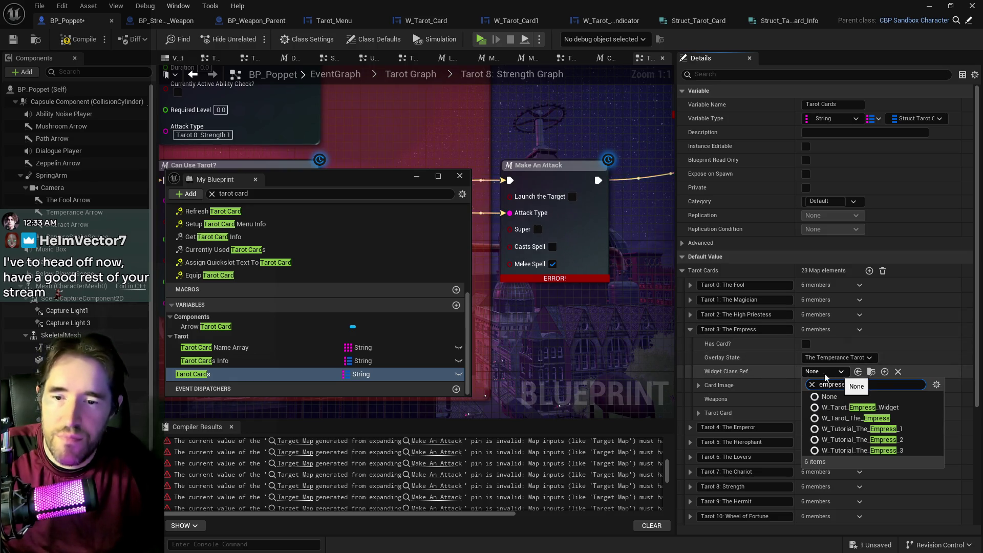
left_click(766, 372)
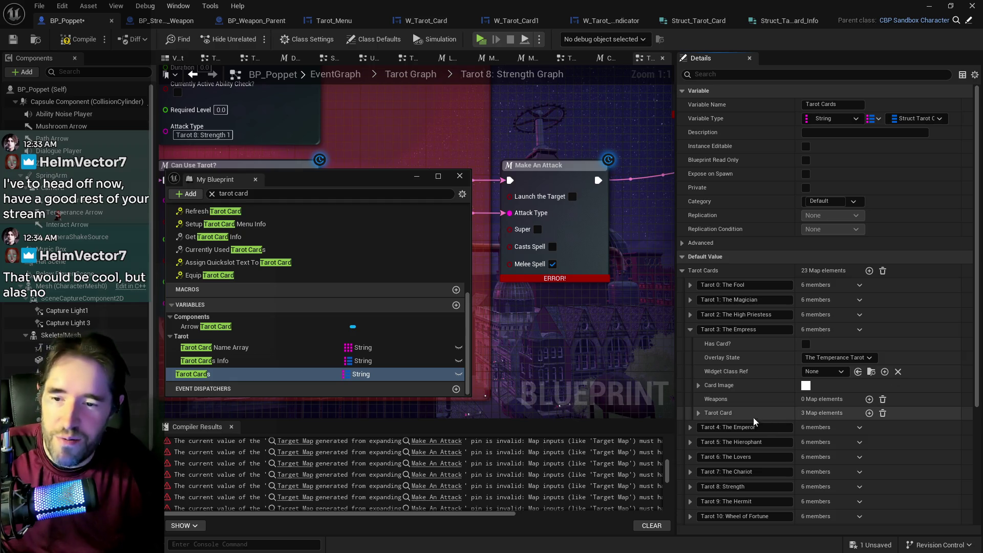
- Paste the weapons into The Empress's Weapons map and remove Projectile To Spawn 1
right_click(904, 405)
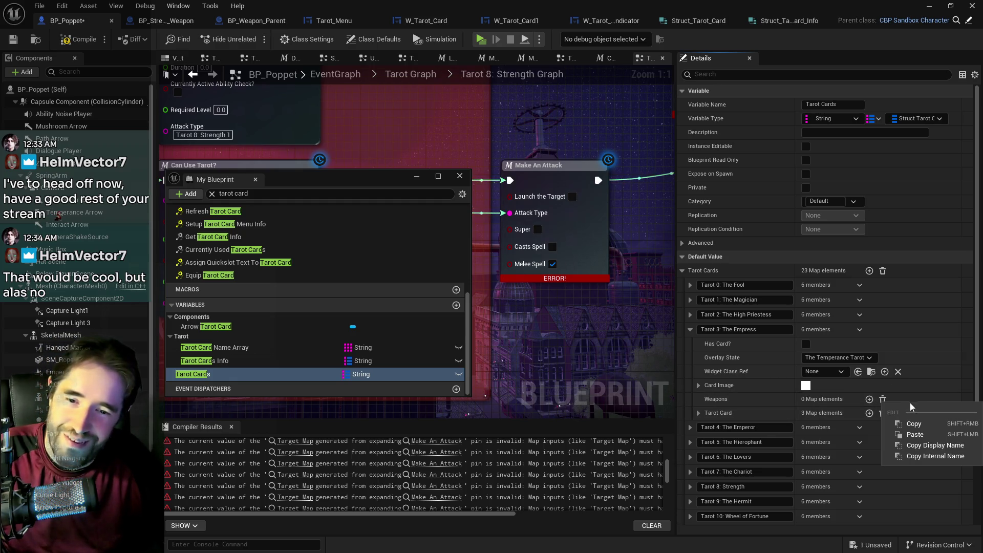
left_click(914, 437)
left_click(698, 398)
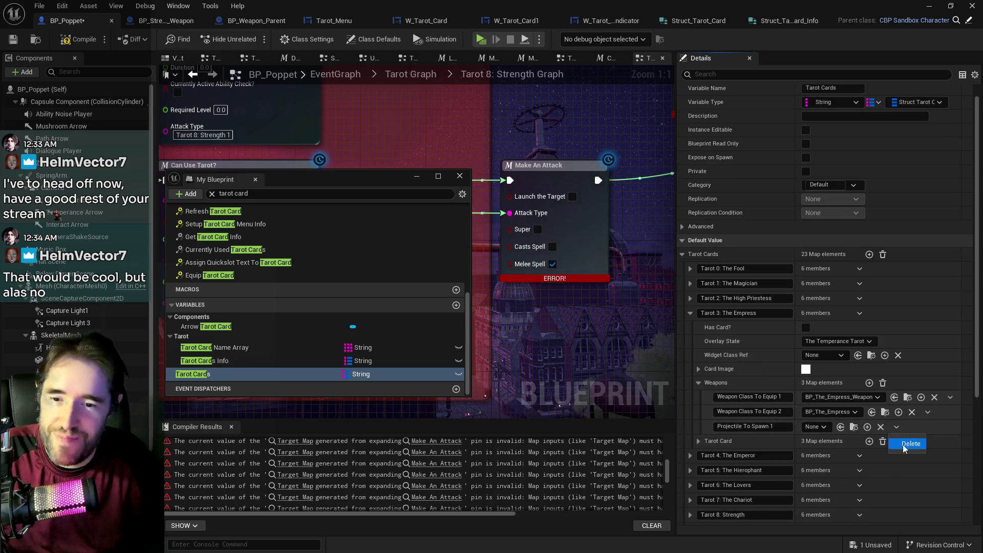
left_click(902, 444)
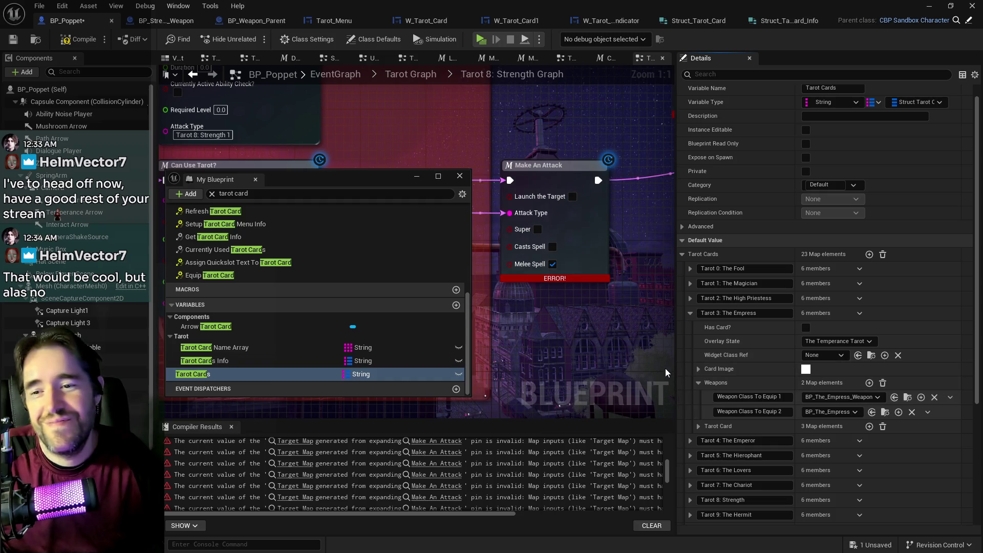
- Set The Empress card image to Tarot_3_The_Empress_Sprite and compile with F7
left_click(697, 369)
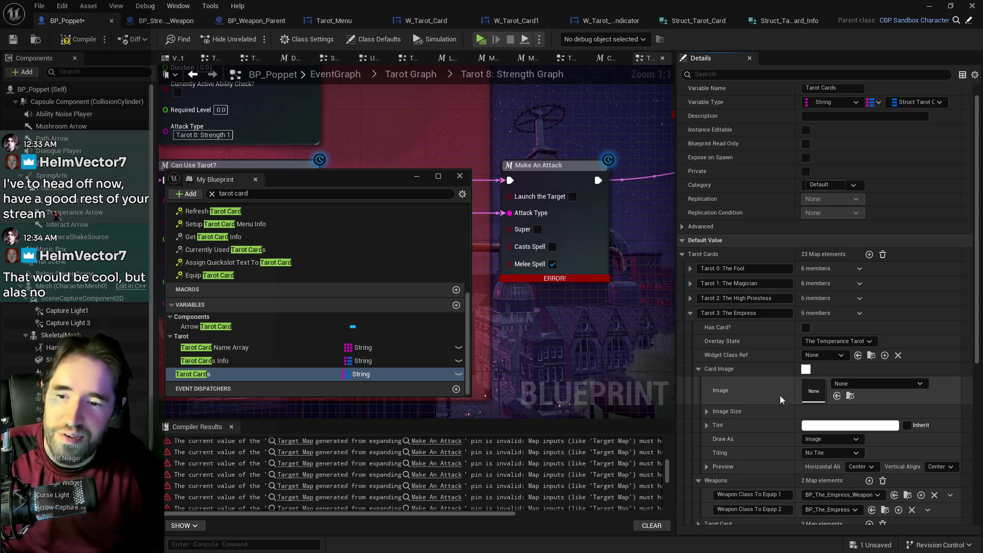
left_click(859, 383)
type("empres")
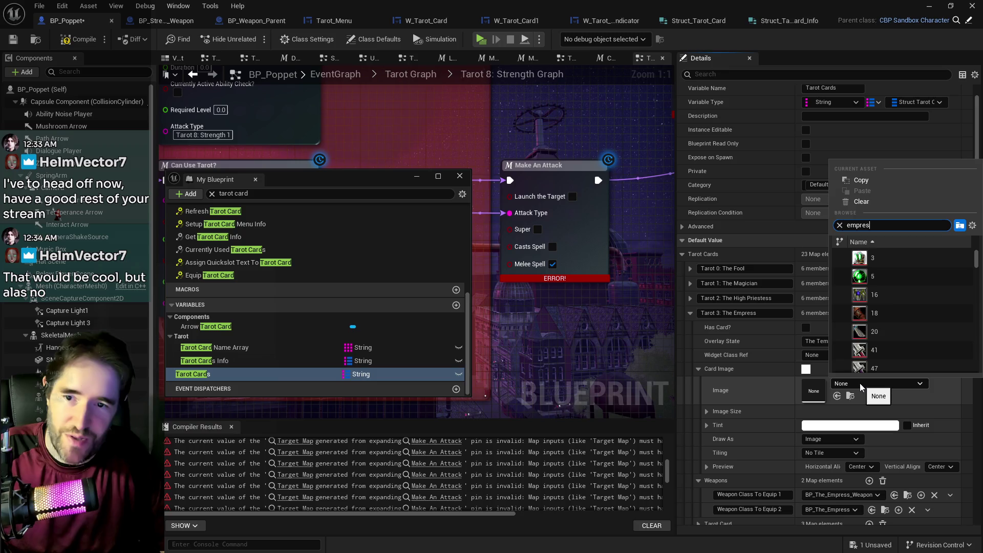
type("s sprite")
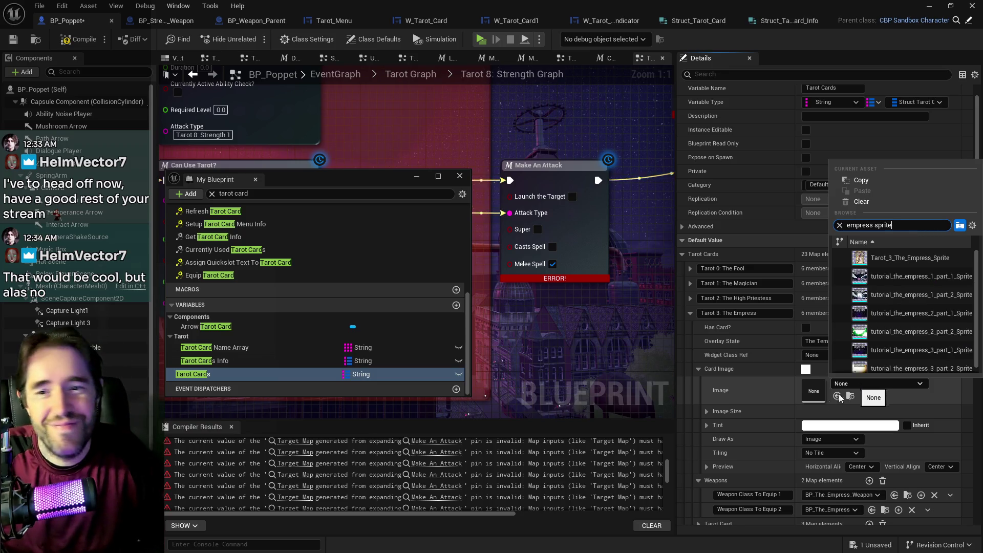
left_click(884, 259)
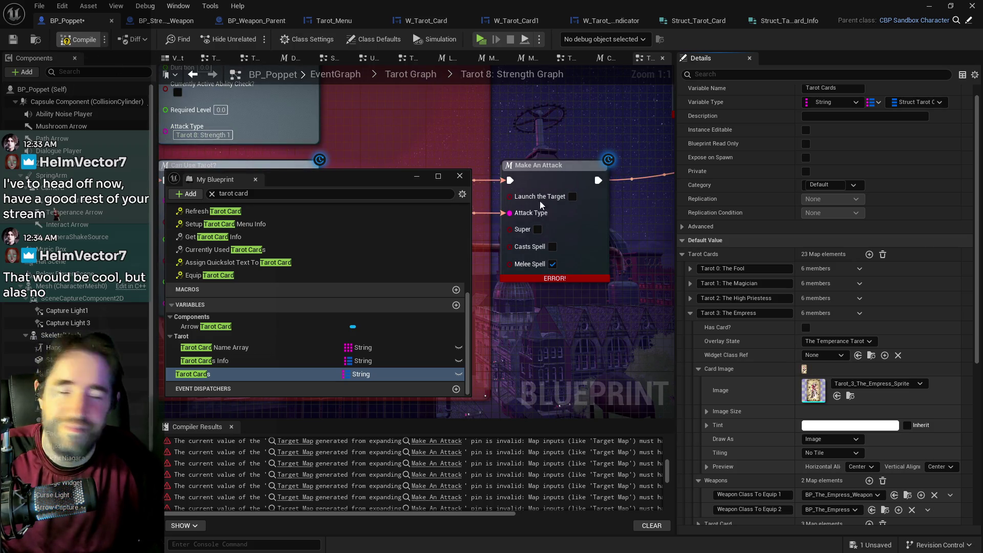
key("F7")
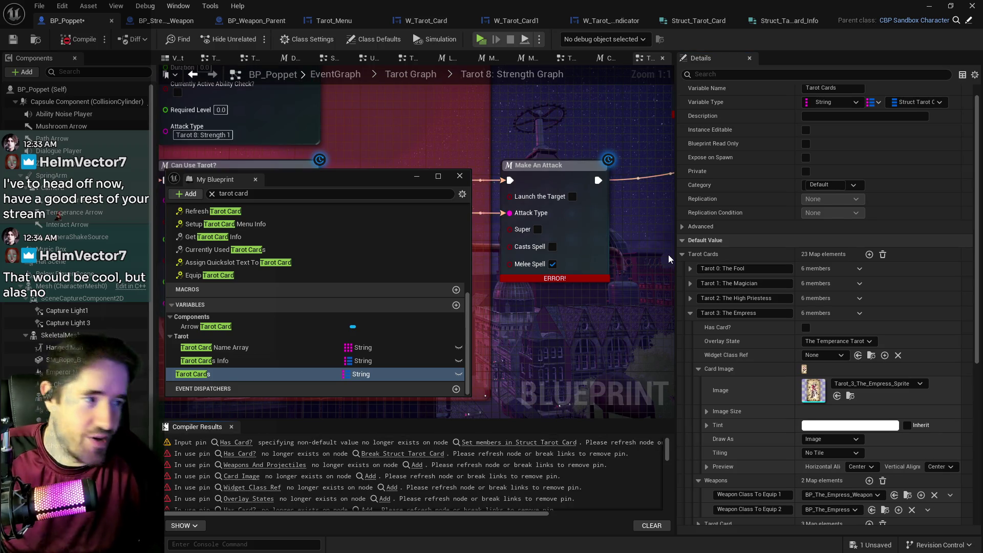
- Save BP_Poppet and give The Emperor the card image Tarot_4_The_Emperor_Sprite
key("ctrl+s")
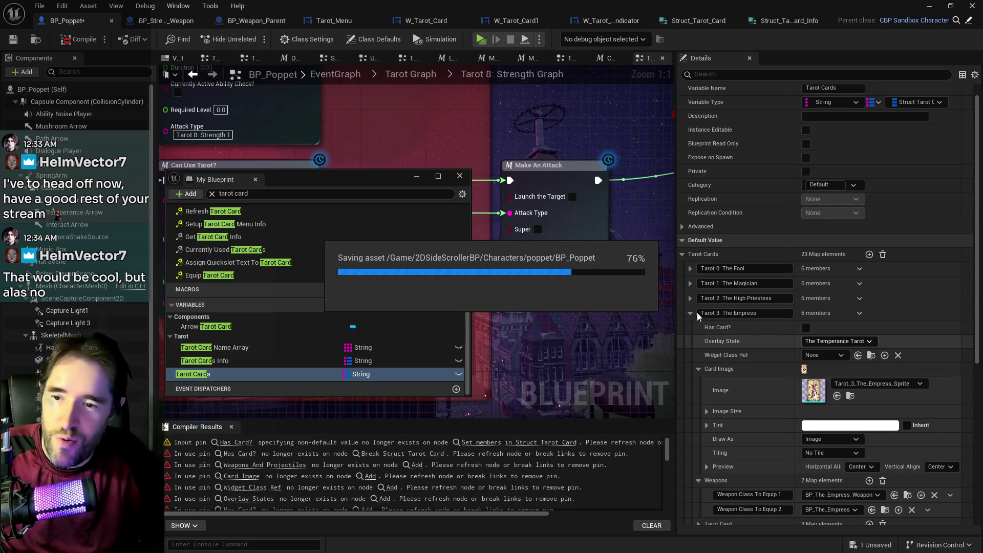
left_click(690, 313)
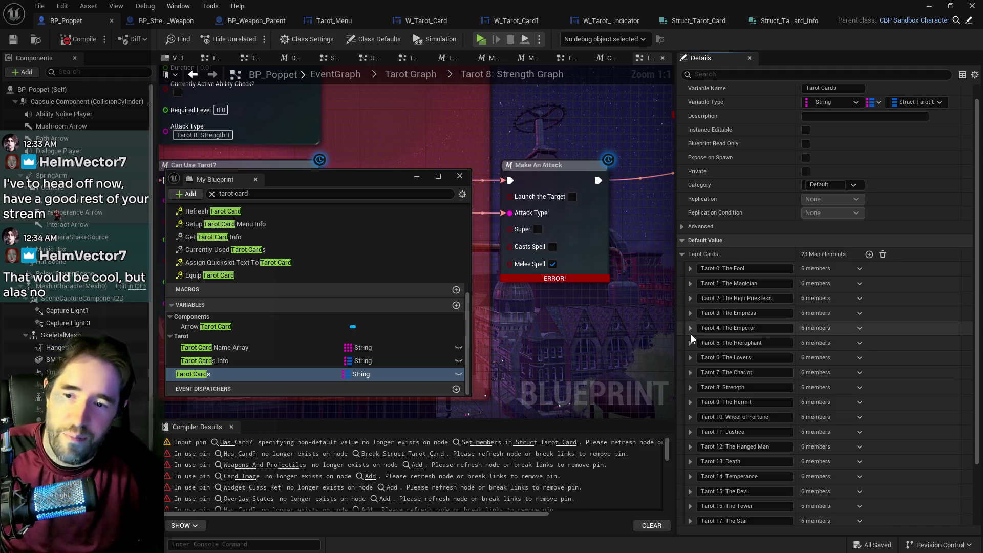
left_click(689, 329)
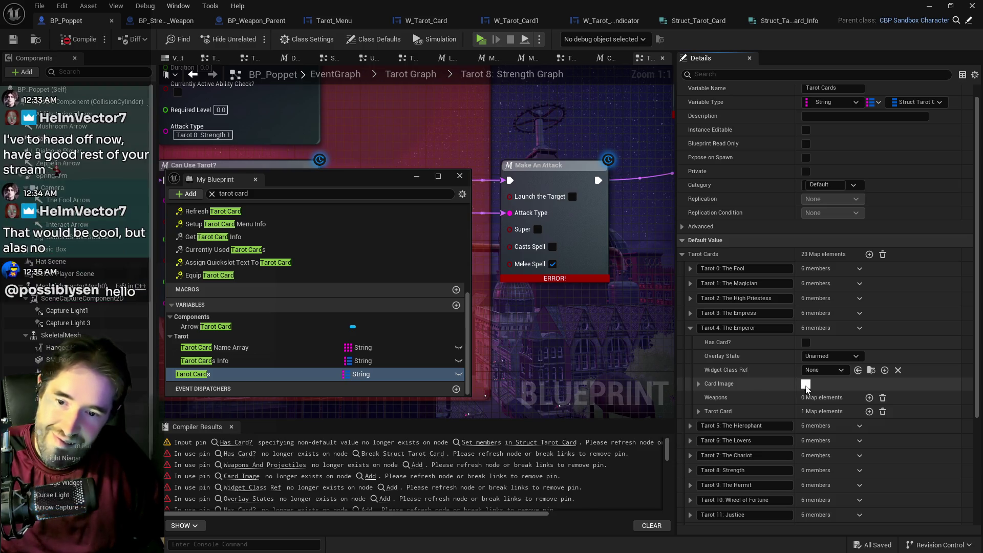
left_click(698, 384)
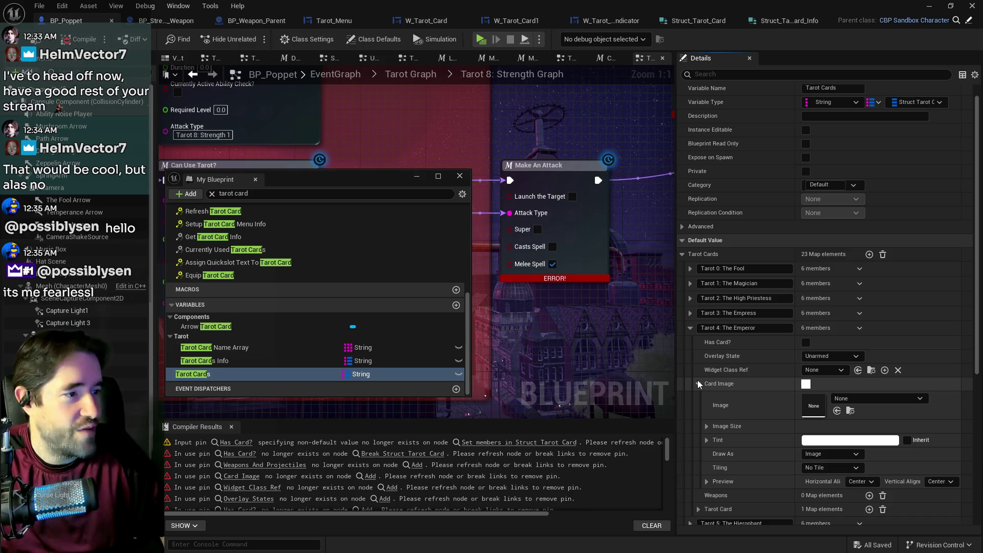
left_click(872, 400)
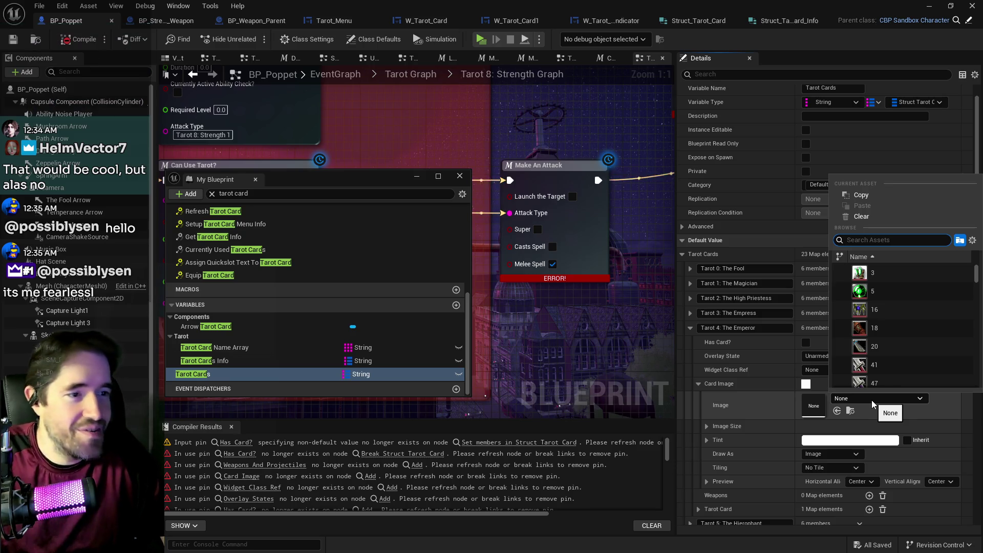
type("emperor")
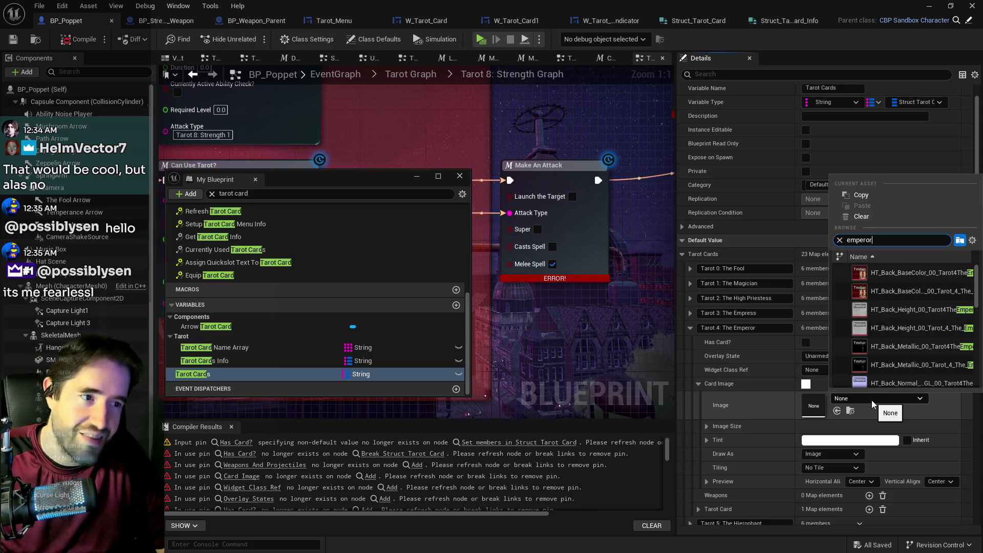
type(" sprite")
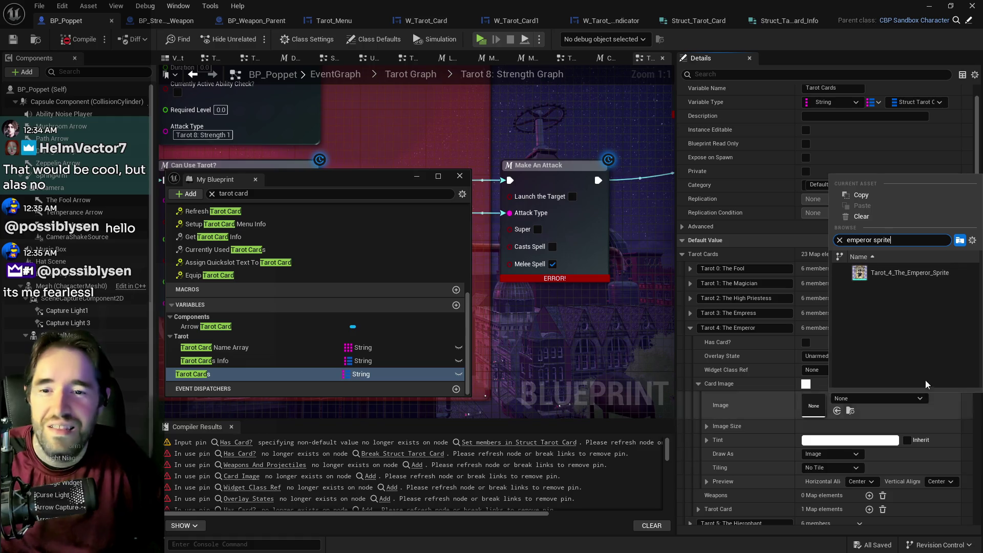
left_click(907, 274)
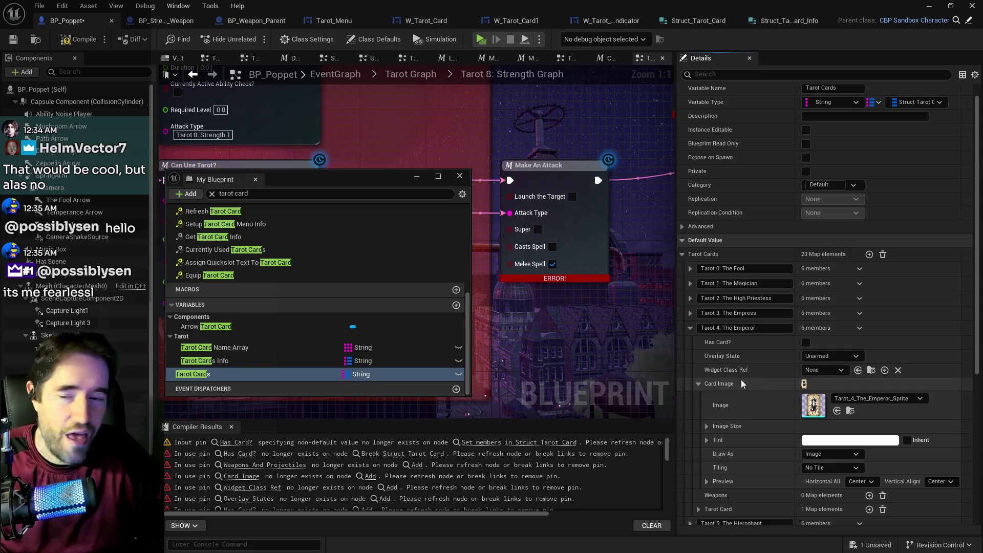
left_click(691, 327)
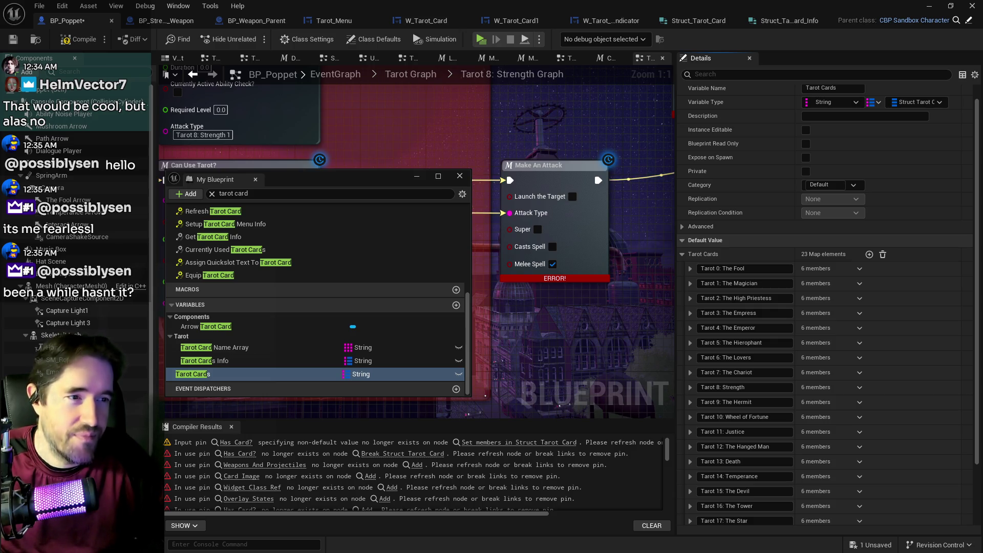
- Set The Hierophant's card image to Tarot_5_The_Hierophant_Sprite
left_click(690, 342)
left_click(821, 383)
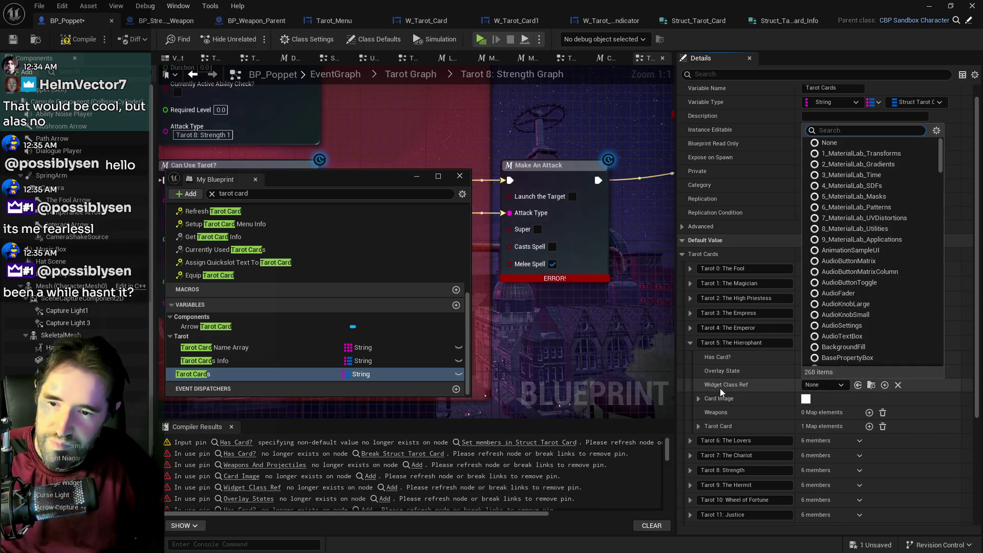
left_click(699, 398)
left_click(846, 415)
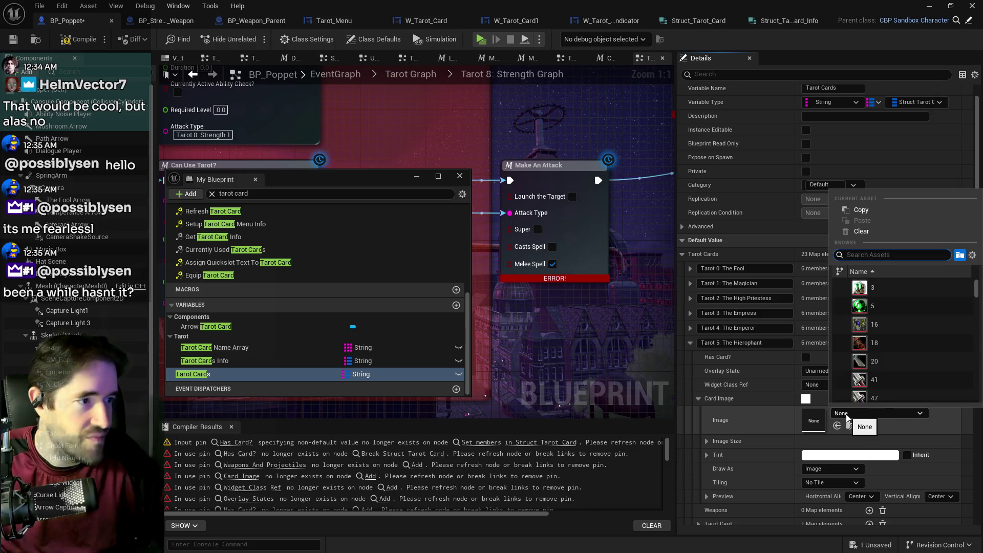
type("s")
key("BackSpace")
type("hierophant sprite")
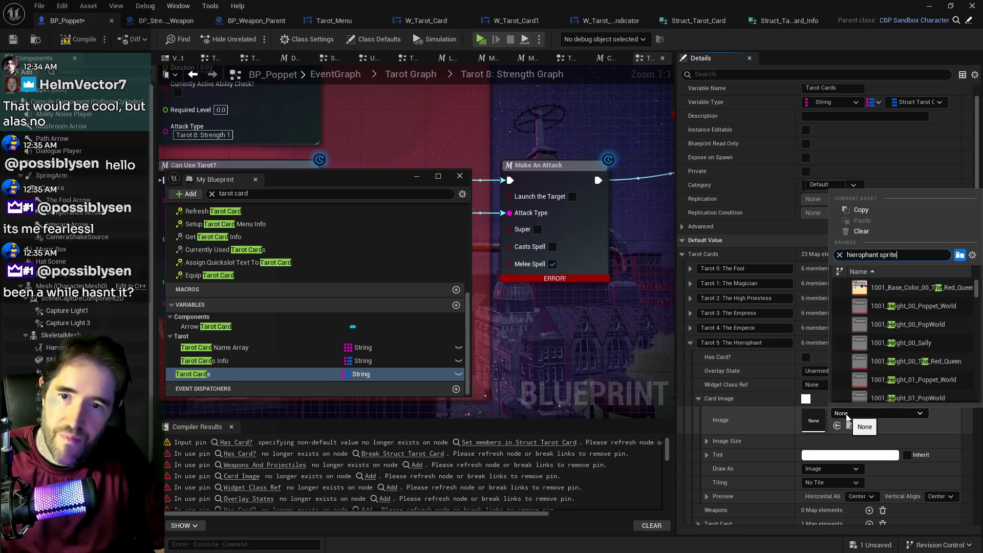
left_click(880, 287)
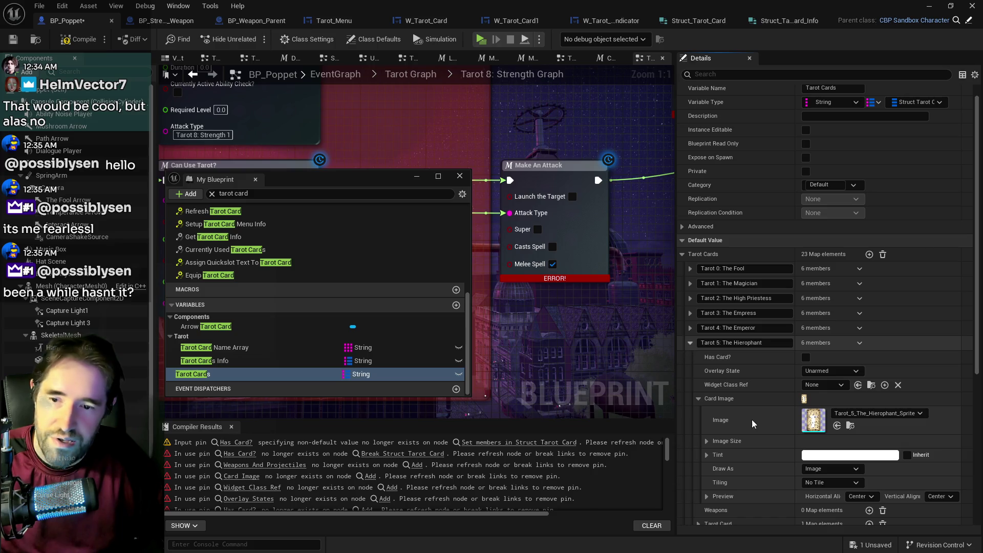
left_click(698, 398)
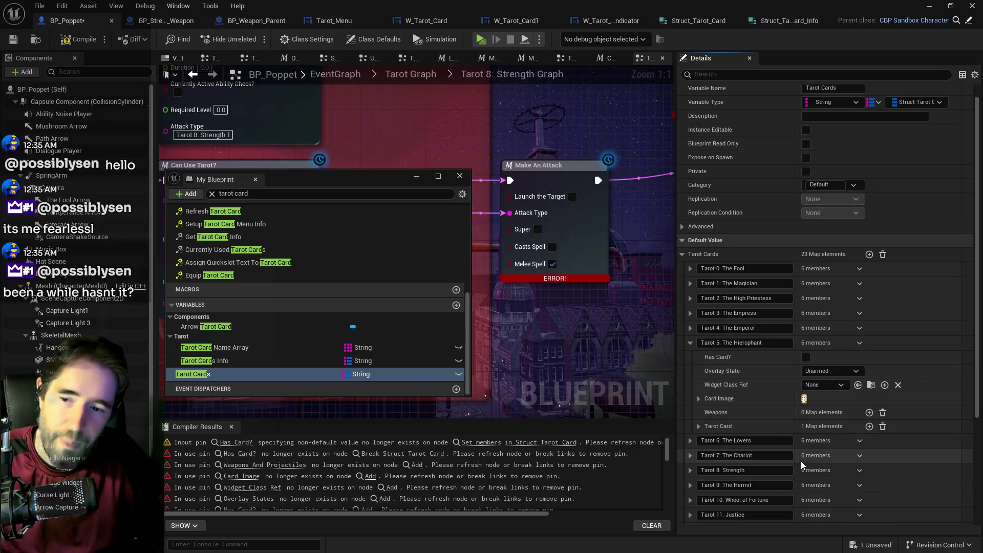
- Paste weapons into The Hierophant's Weapons map and delete the projectile entry
right_click(916, 413)
left_click(919, 449)
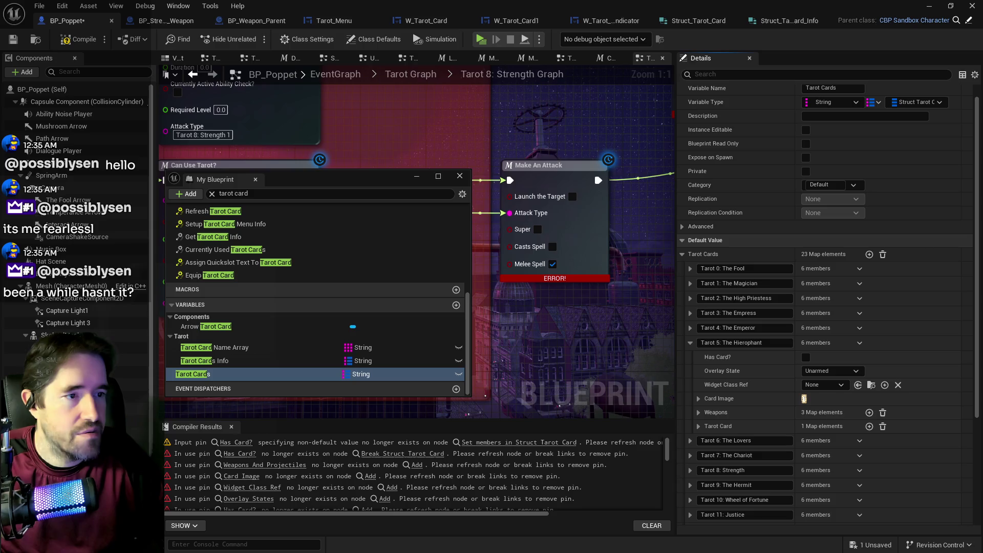
left_click(698, 411)
left_click(896, 456)
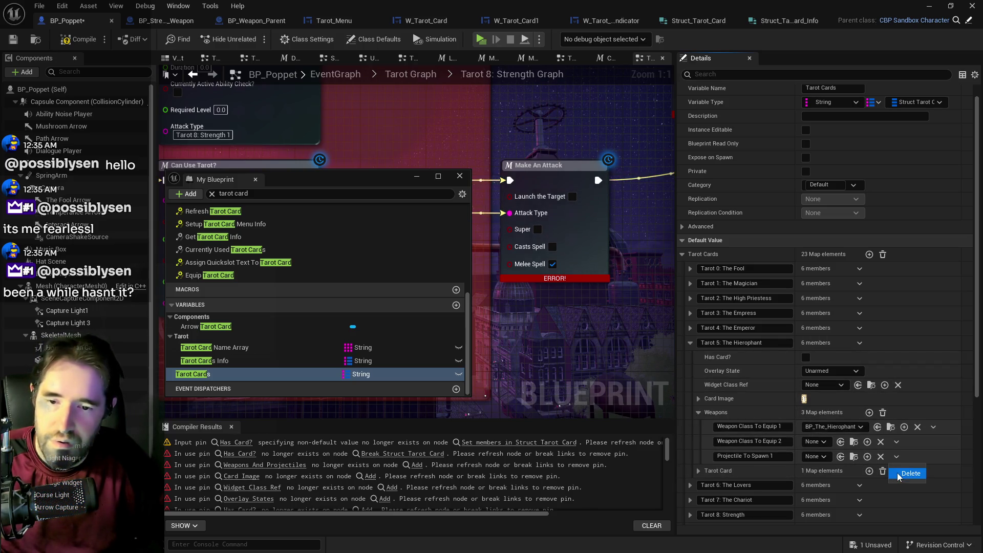
left_click(899, 473)
left_click(689, 343)
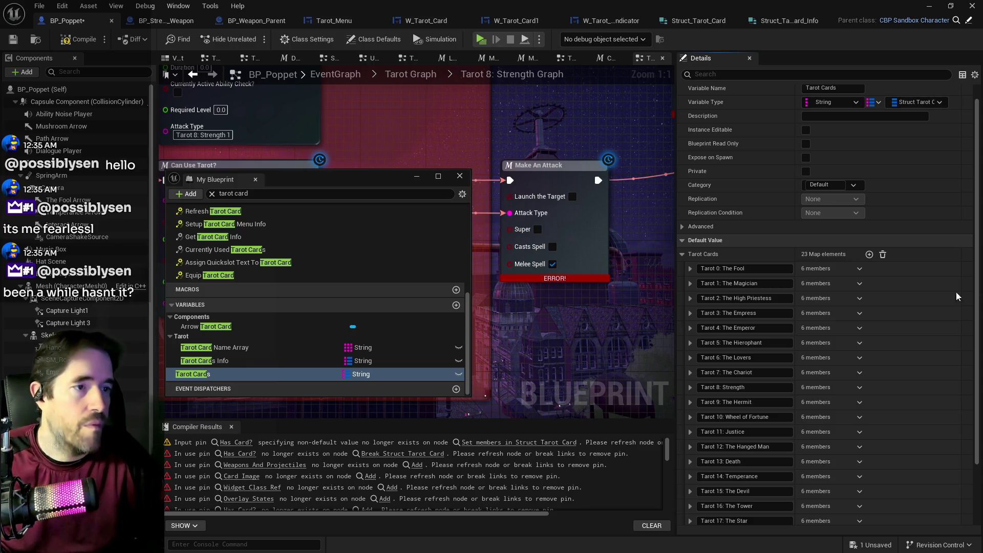
left_click(690, 358)
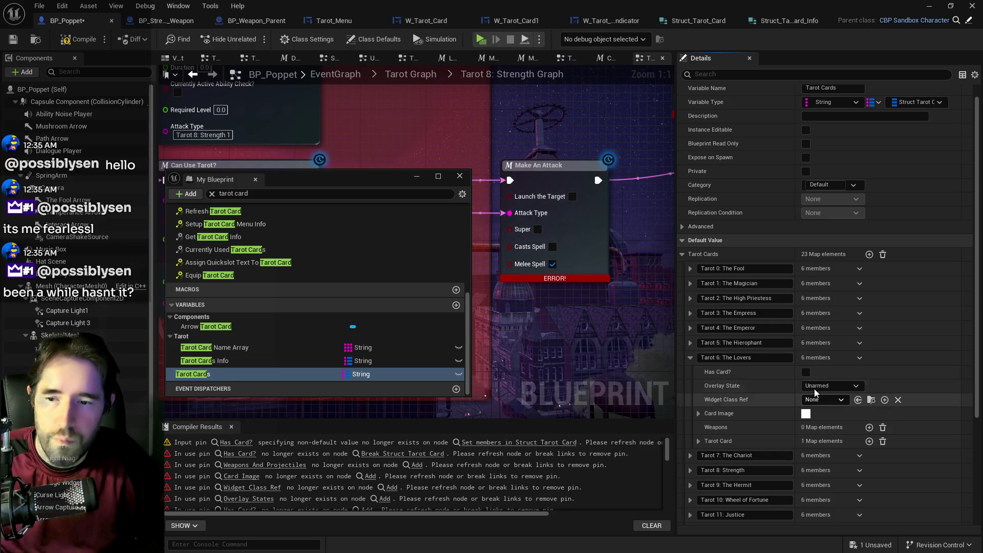
- Set The Lovers' widget class to W_Tarot_Hanged_Man and overlay state to The Temperance Tarot
left_click(826, 399)
type("tarot hanged")
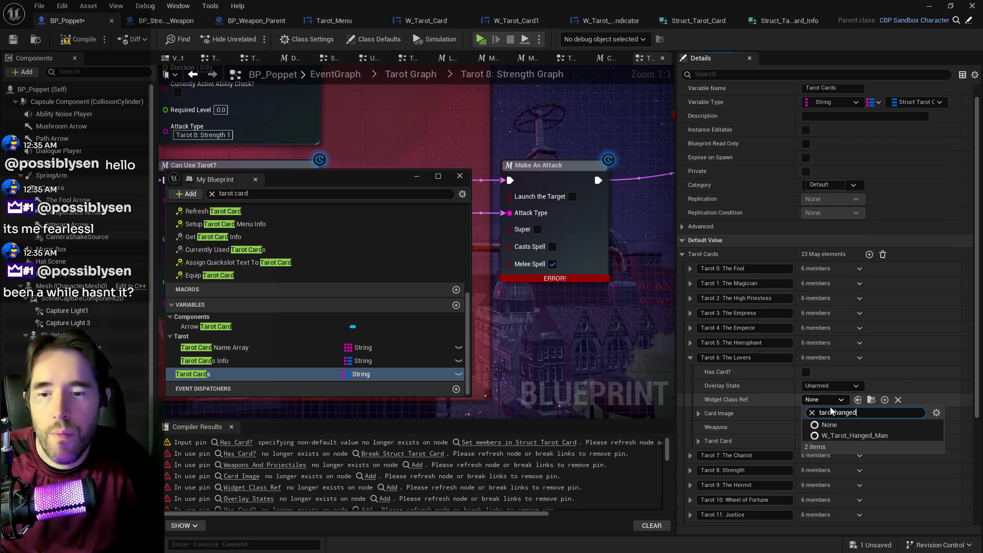
key("Return")
left_click(829, 386)
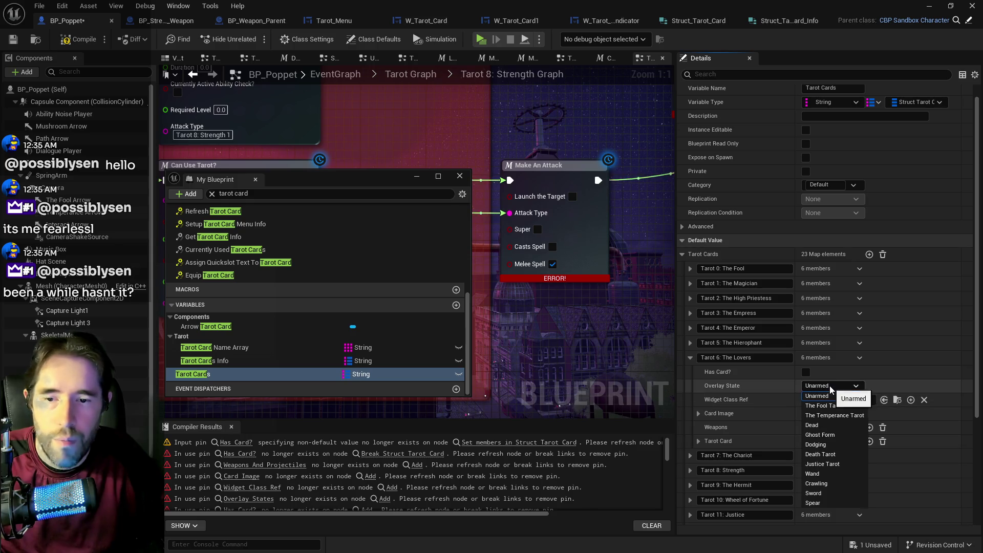
left_click(831, 415)
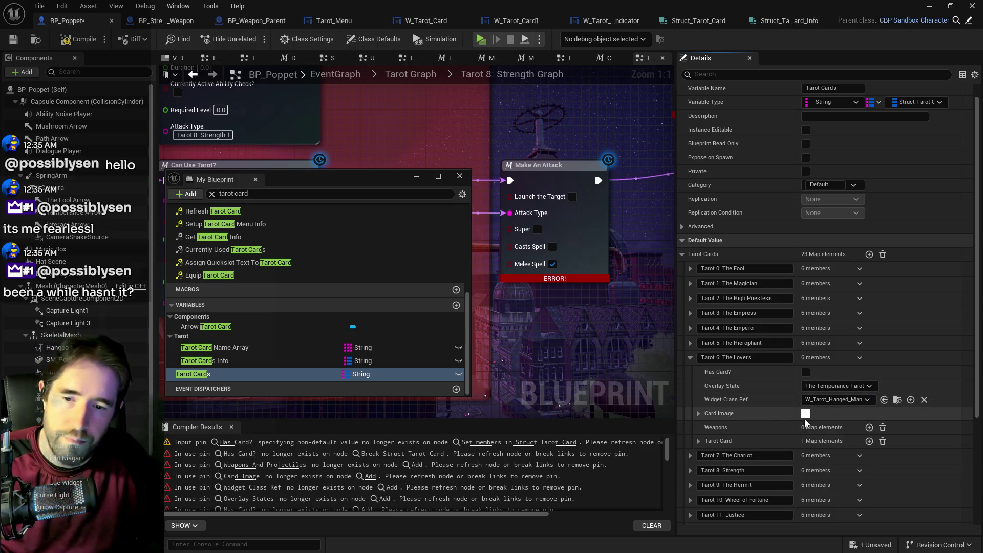
- Give The Lovers the card image Tarot_6_The_Lovers_Sprite
left_click(698, 414)
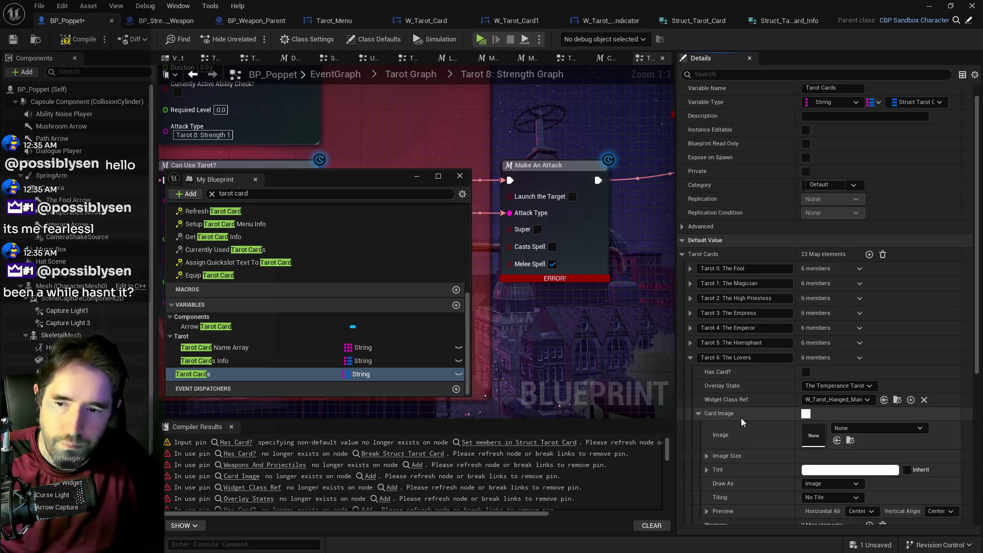
left_click(852, 428)
type("lovers s")
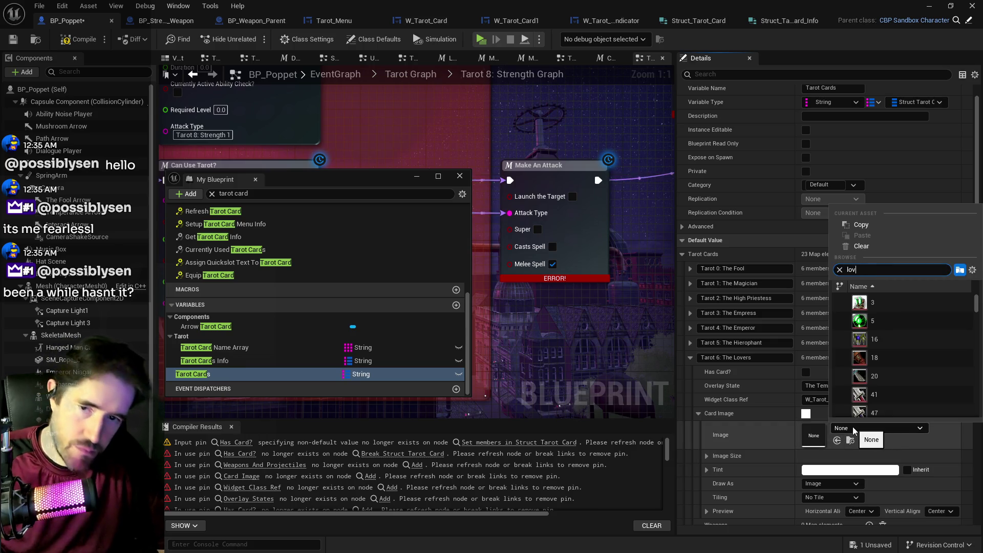
type("prite")
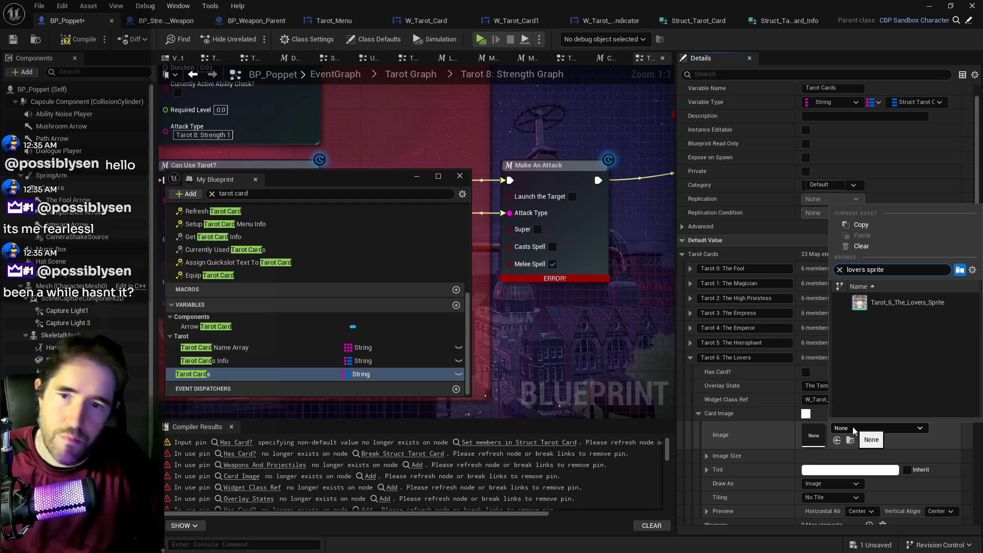
left_click(901, 302)
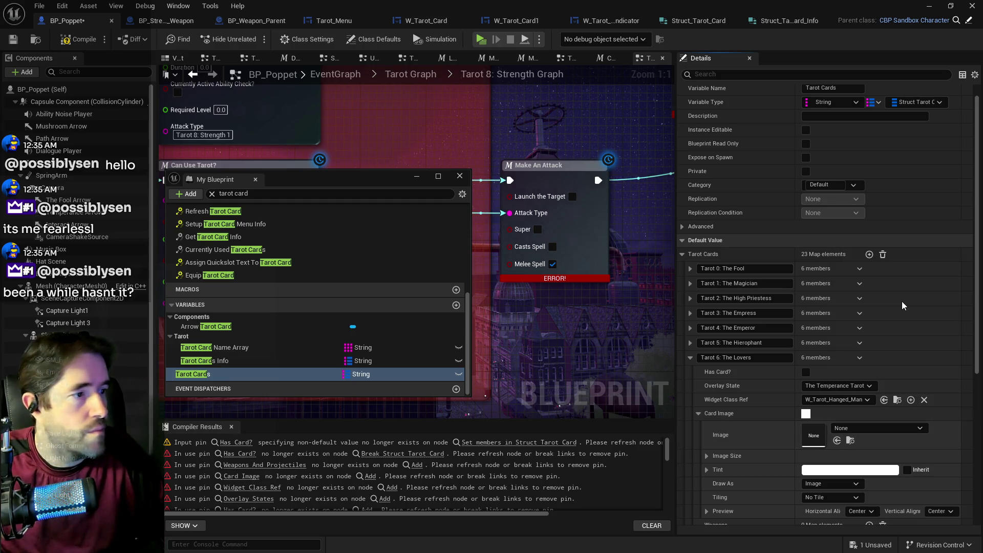
scroll(748, 401, "down", 2)
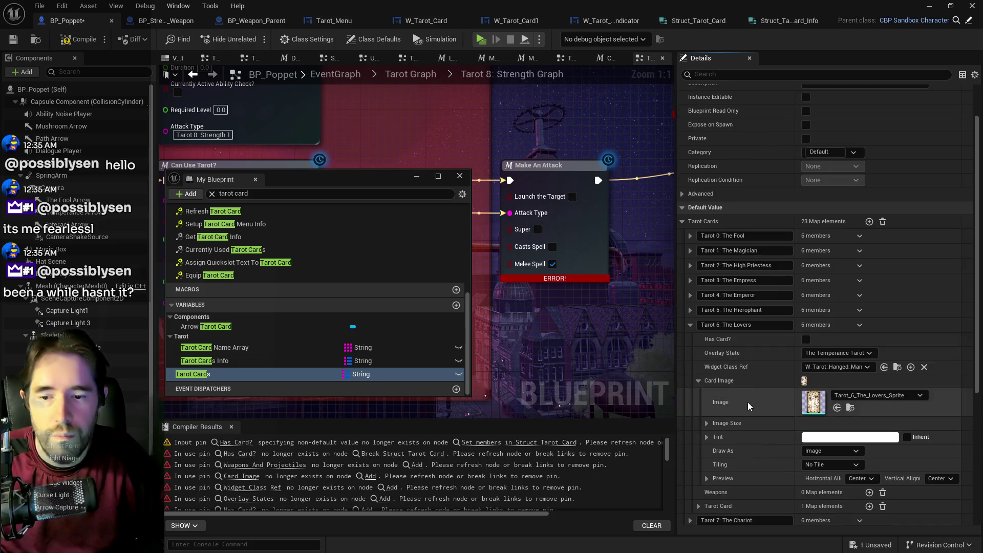
left_click(699, 380)
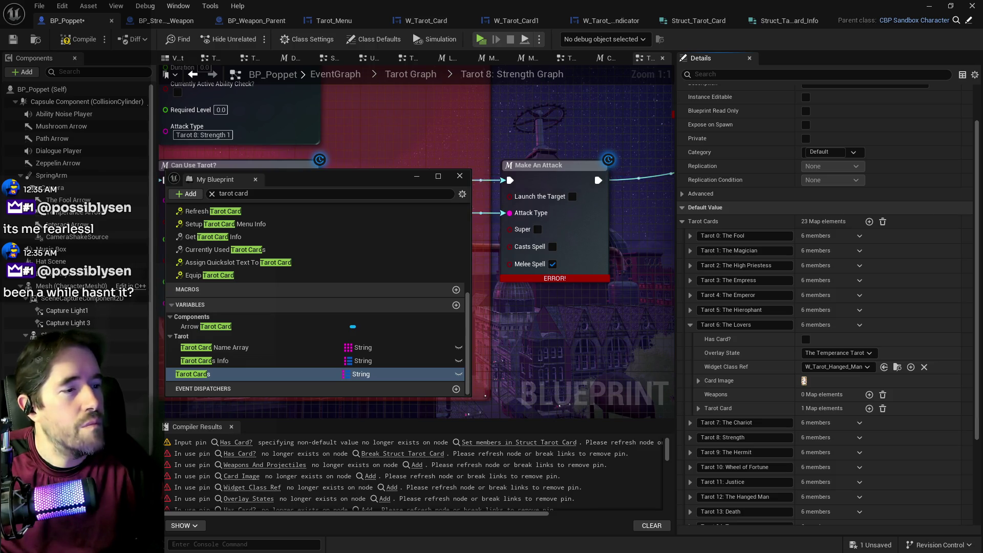
- Paste the Lovers weapon entries with Ctrl+V and remove the projectile entry
key("ctrl+v")
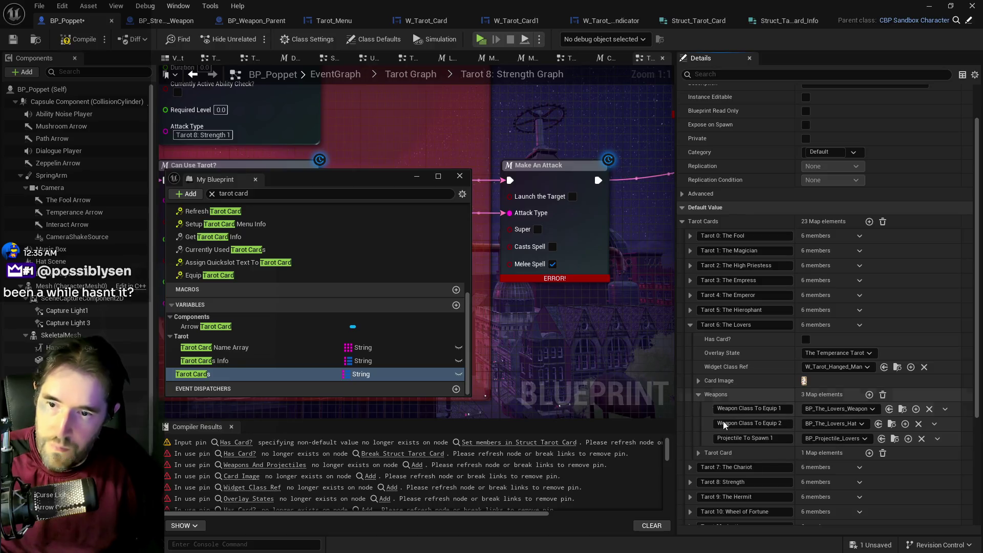
left_click(915, 463)
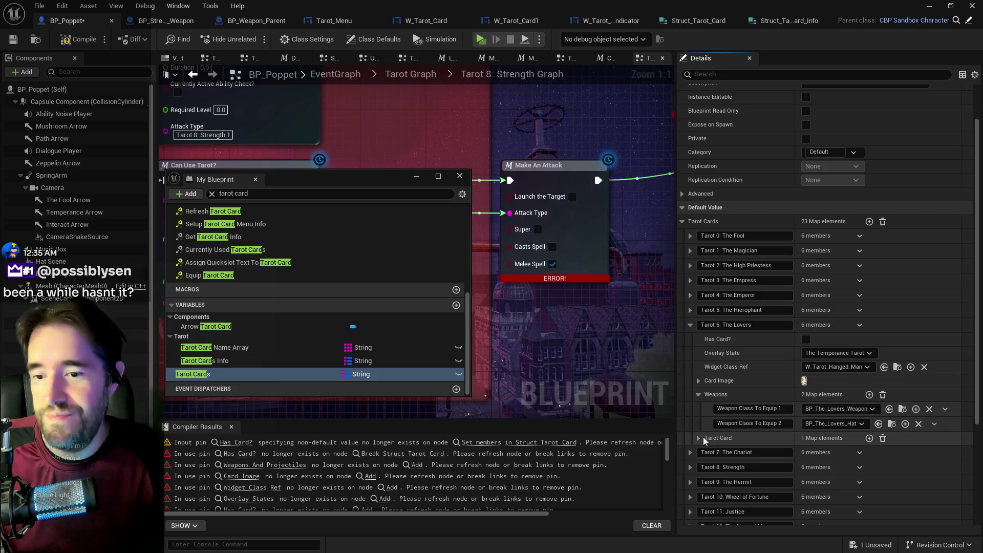
left_click(689, 324)
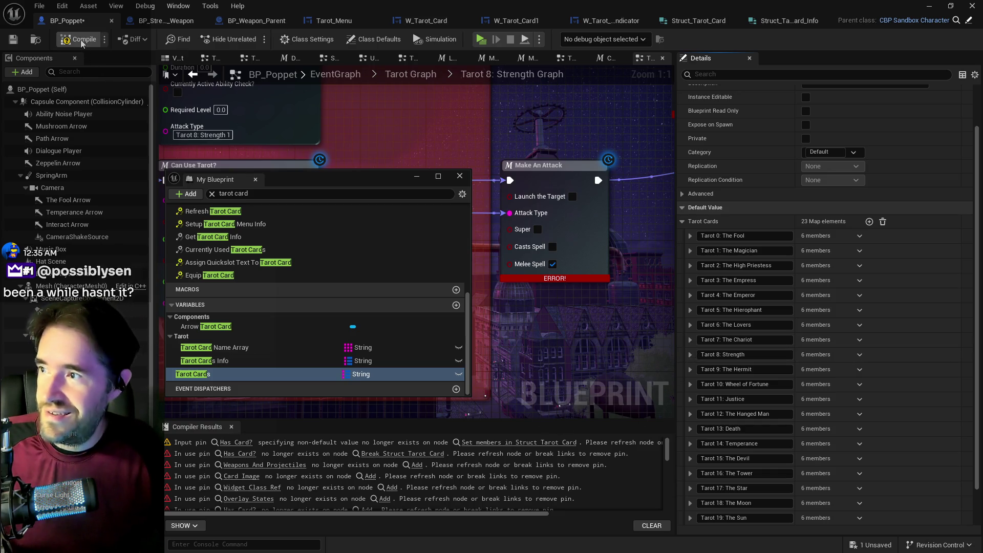
- Compile BP_Poppet and expand the Tarot 7: The Chariot entry
left_click(15, 40)
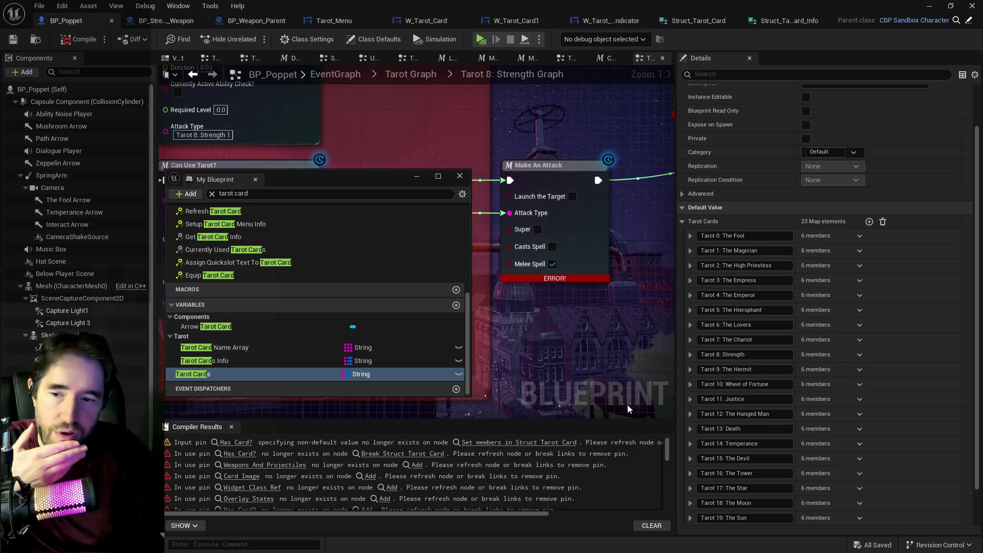
left_click(690, 341)
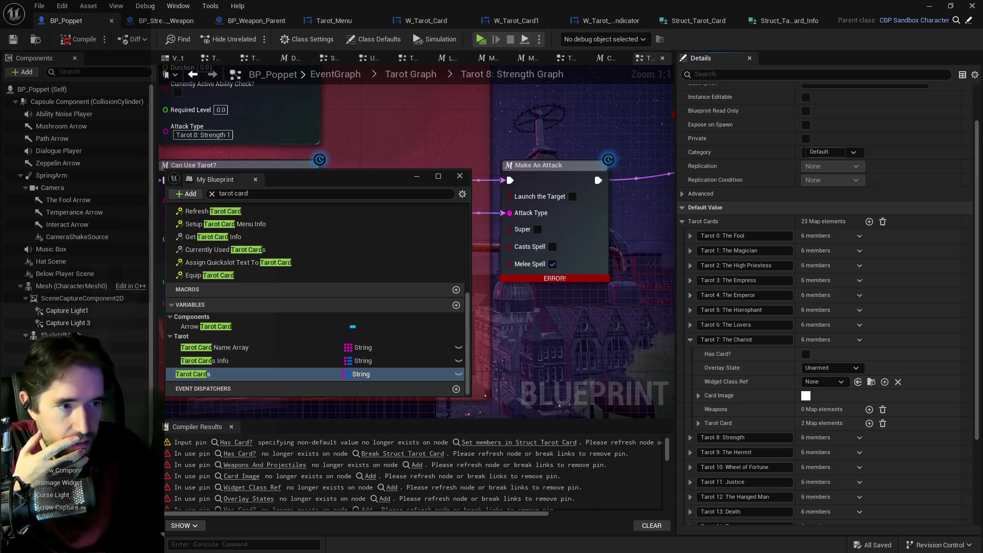
- Set The Chariot's widget class to W_Tarot_The_Chariot
left_click(833, 382)
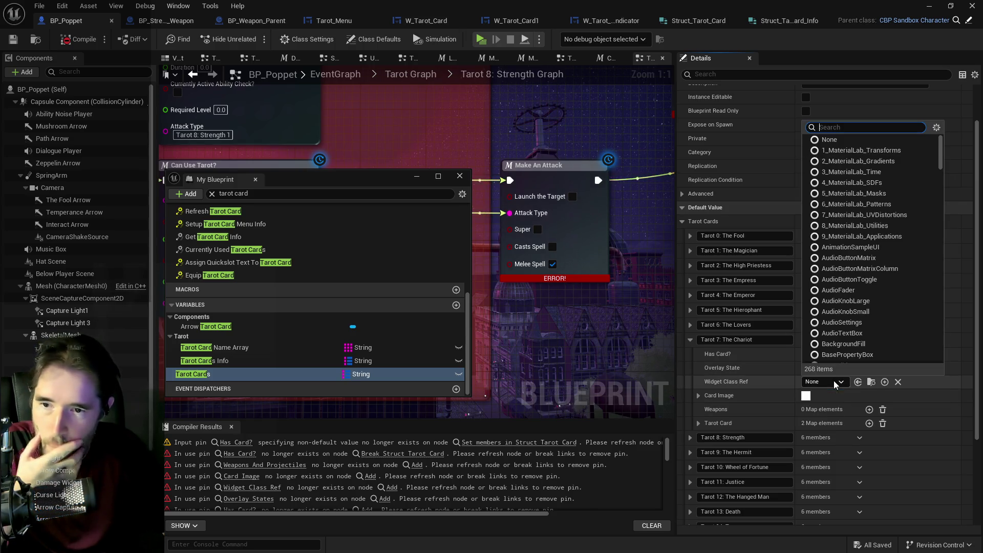
type("the char")
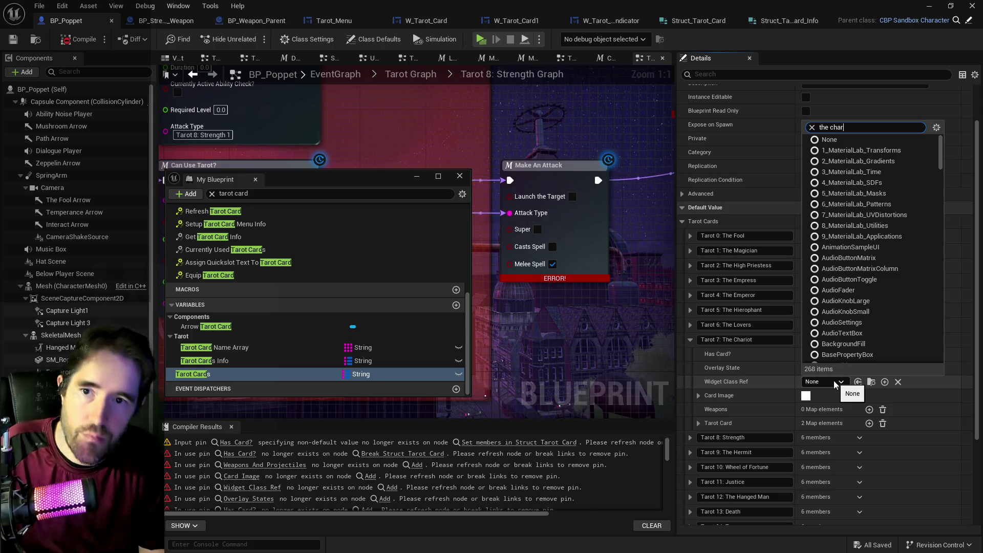
type("iot")
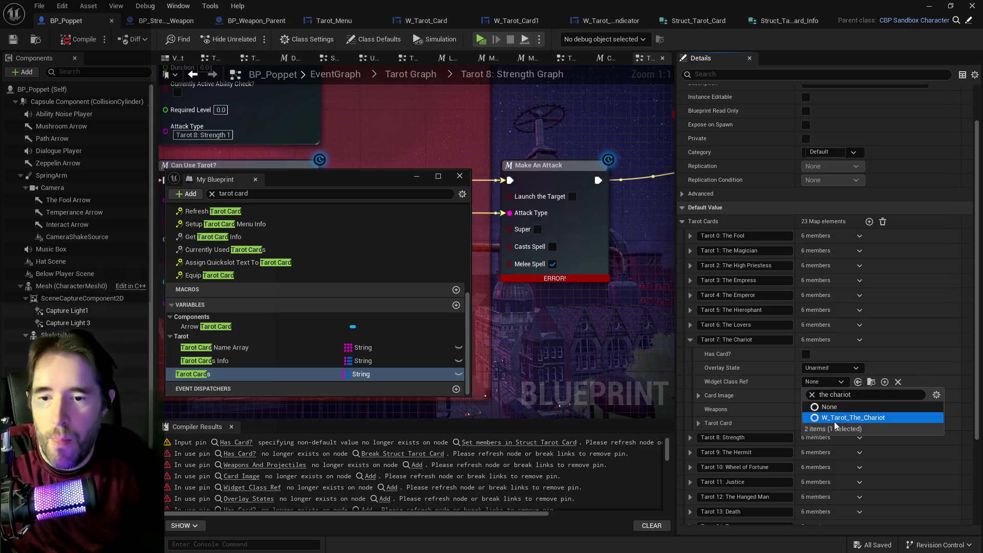
left_click(833, 421)
- Set The Chariot's card image to Tarot_7_The_Chariot_Sprite and collapse the entry
left_click(699, 395)
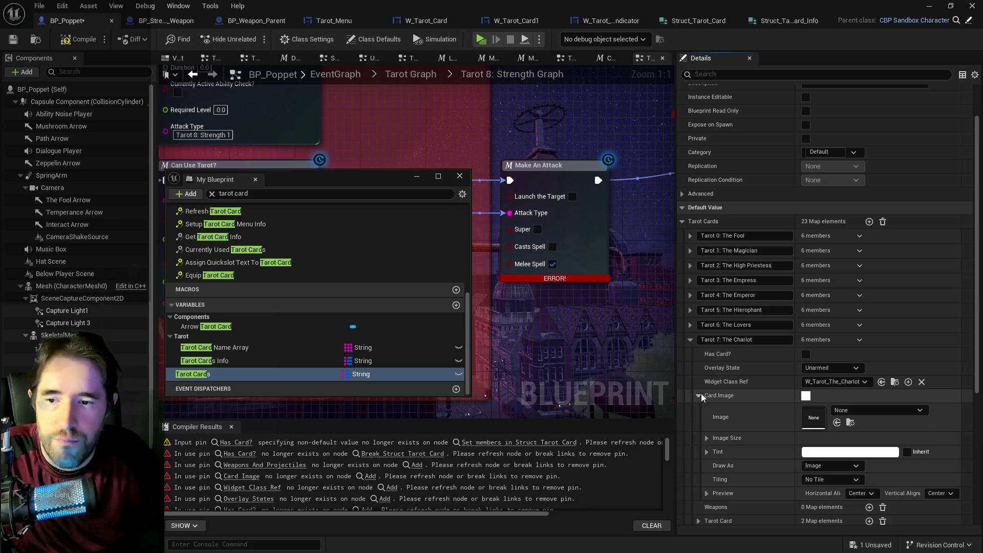
left_click(890, 411)
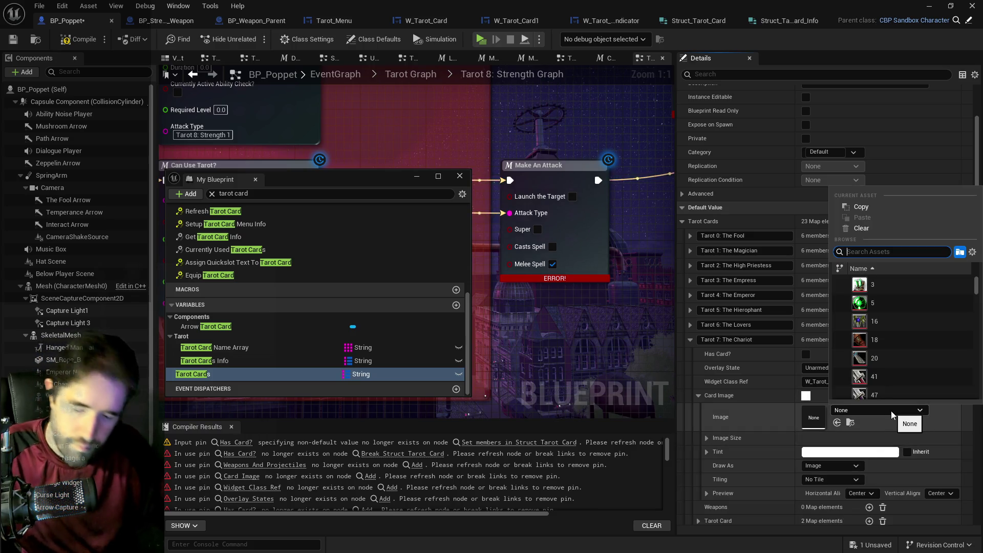
type("chariot sprite")
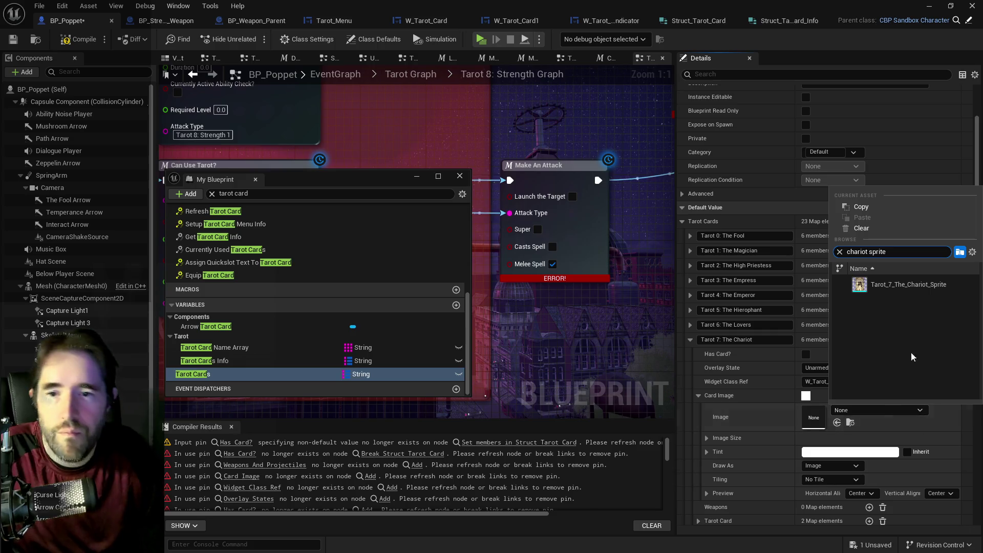
left_click(893, 282)
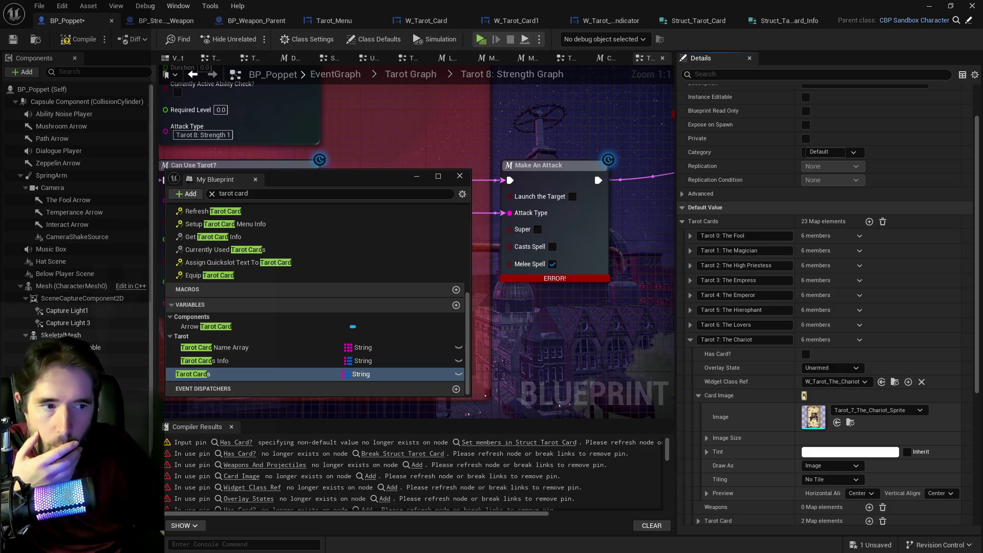
left_click(690, 339)
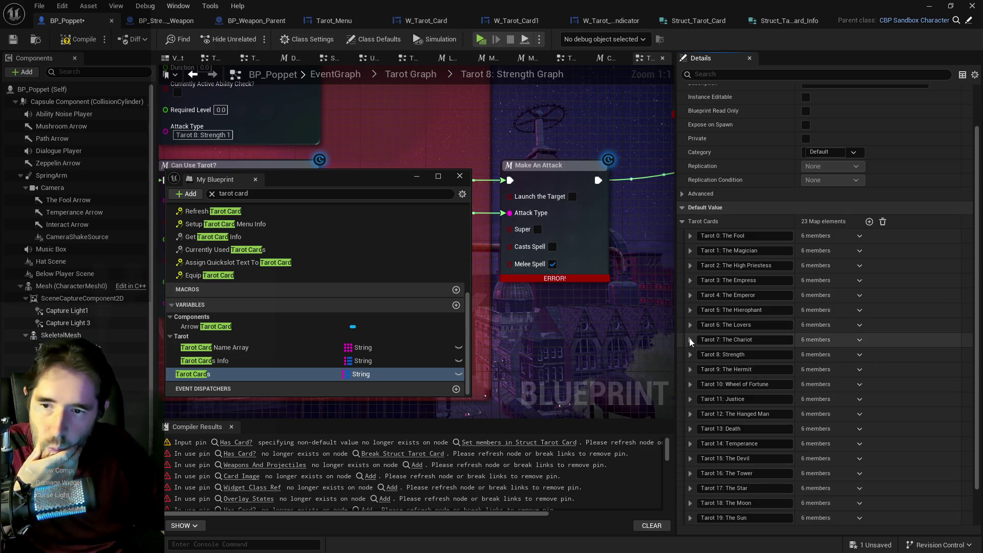
- Set Tarot 8: Strength's overlay state to The Fool Tarot
left_click(691, 355)
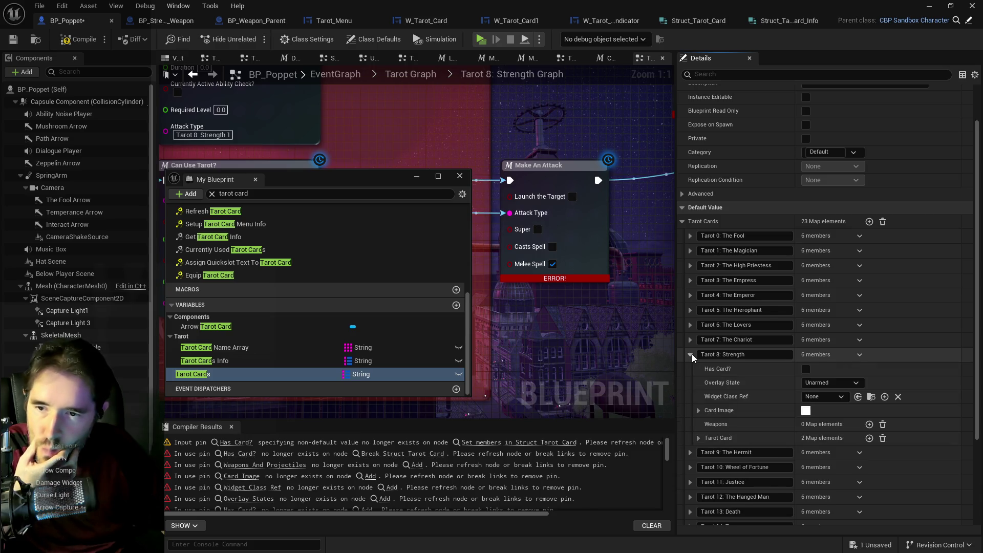
left_click(857, 383)
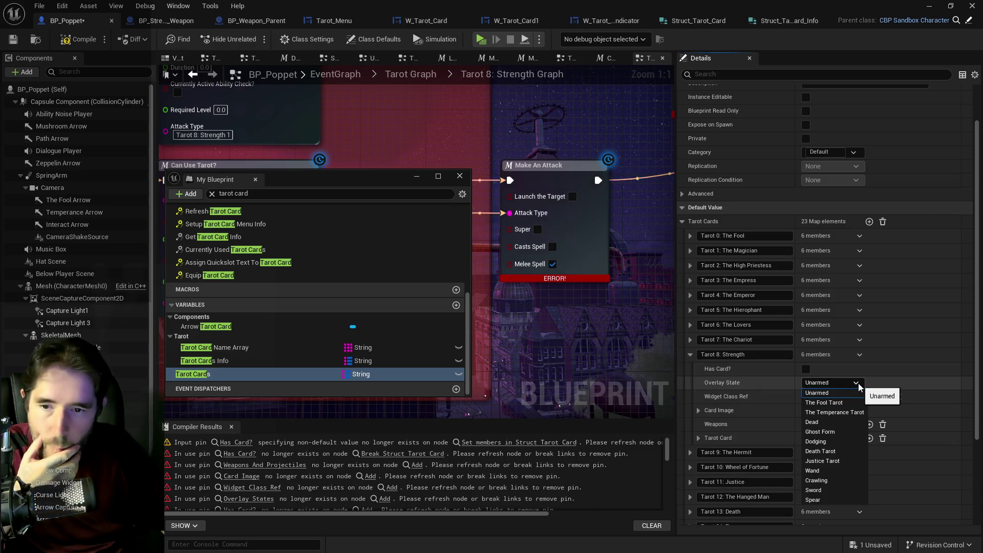
left_click(831, 402)
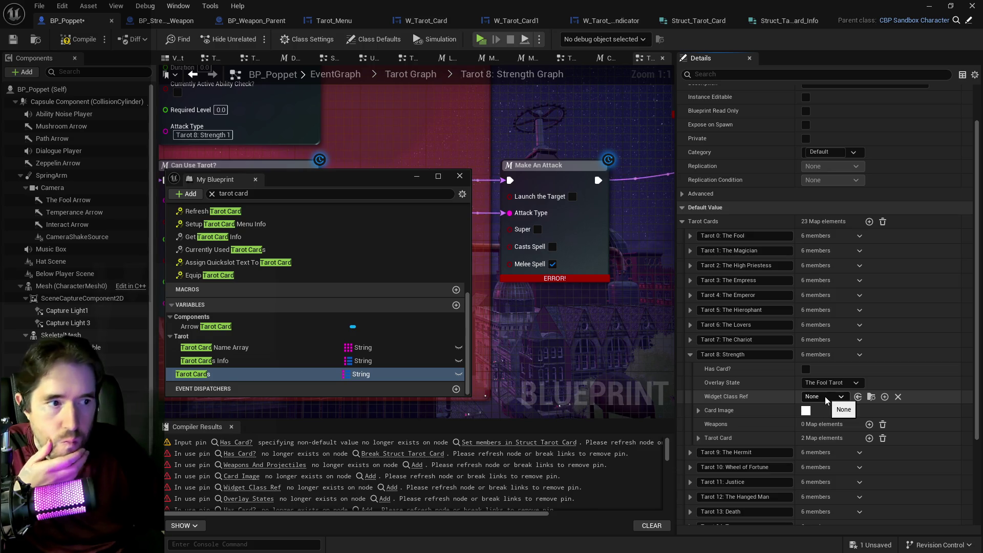
- Set Strength's card image to Tarot_8_Strength_Sprite
left_click(697, 410)
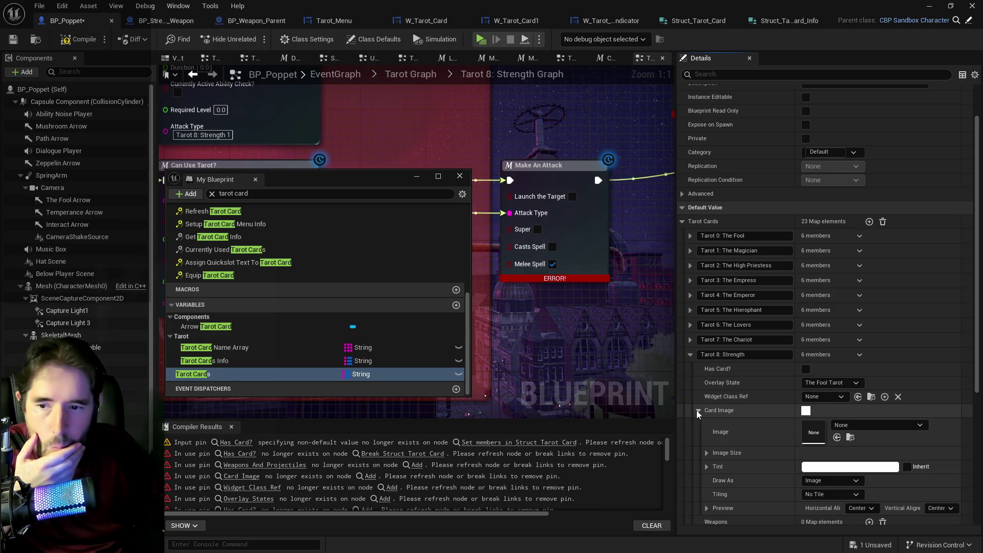
left_click(844, 424)
type("strength sprite")
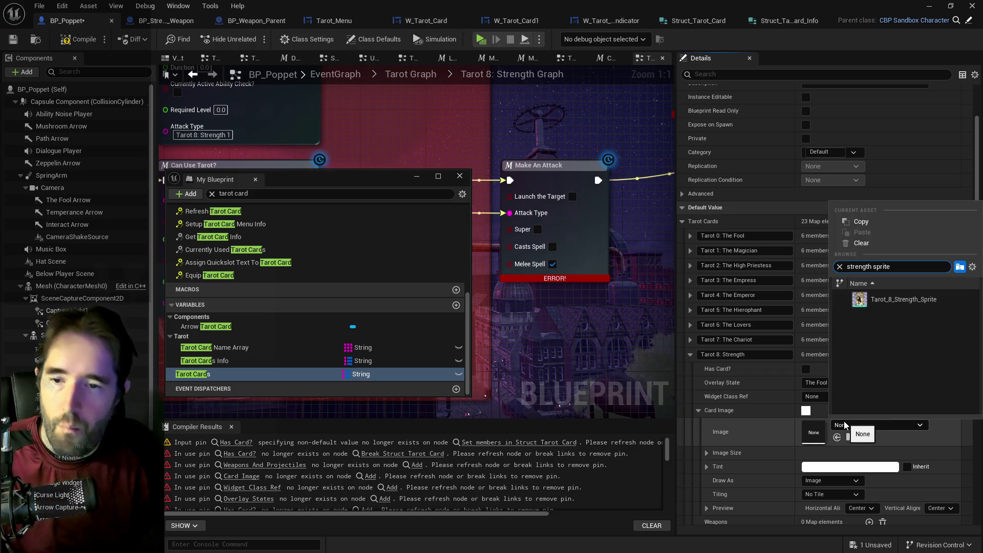
left_click(879, 300)
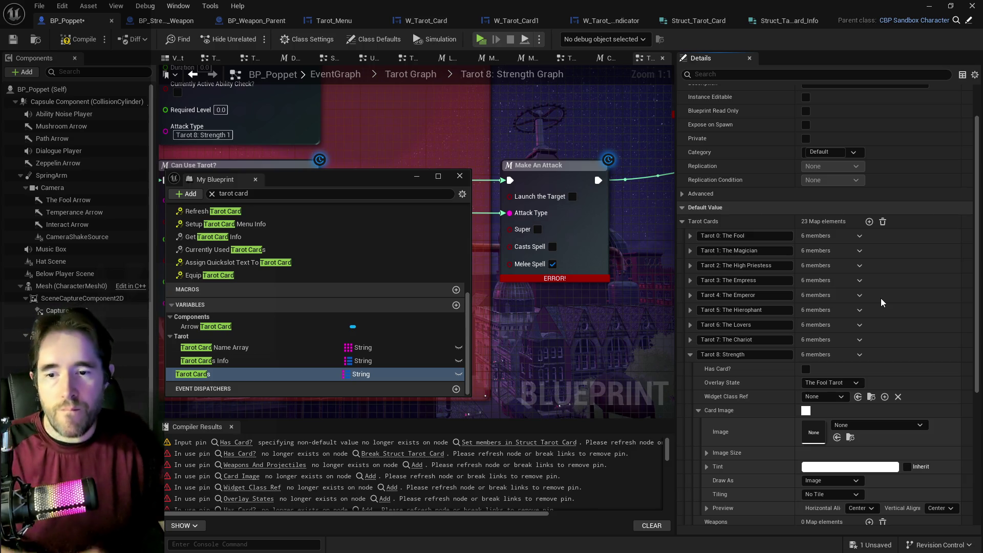
- Paste the copied weapon classes into Strength's Weapons and delete Projectile To Spawn 1
scroll(823, 467, "down", 3)
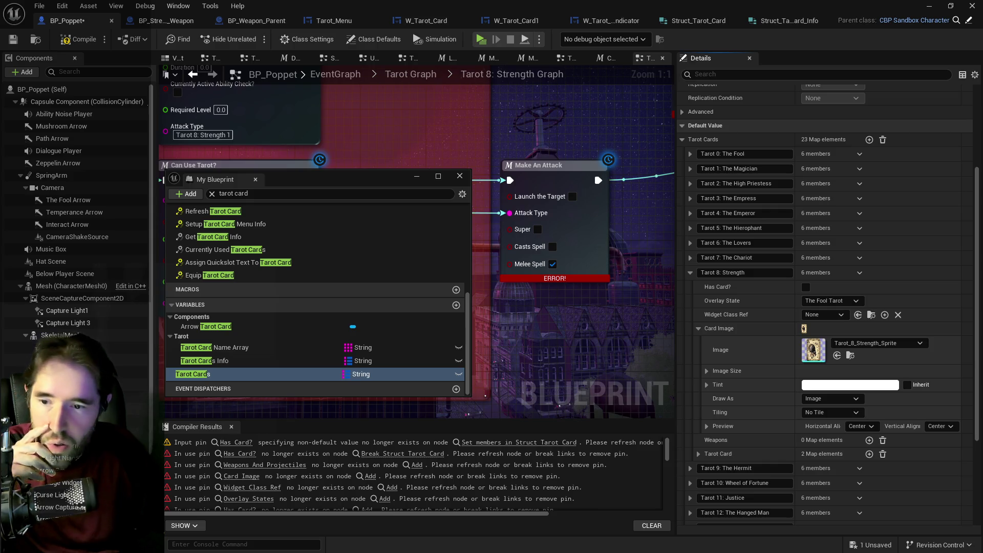
right_click(901, 444)
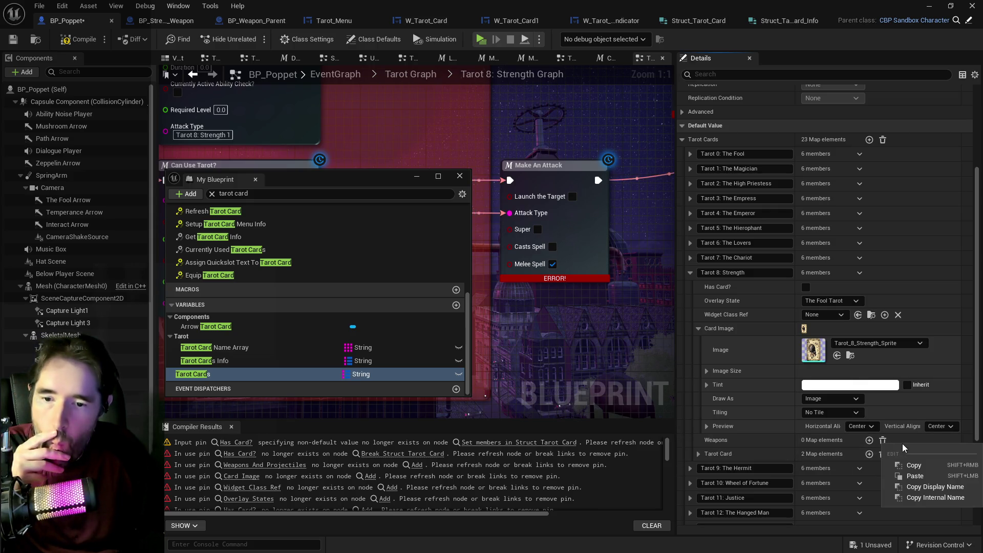
left_click(909, 467)
key("ctrl+v")
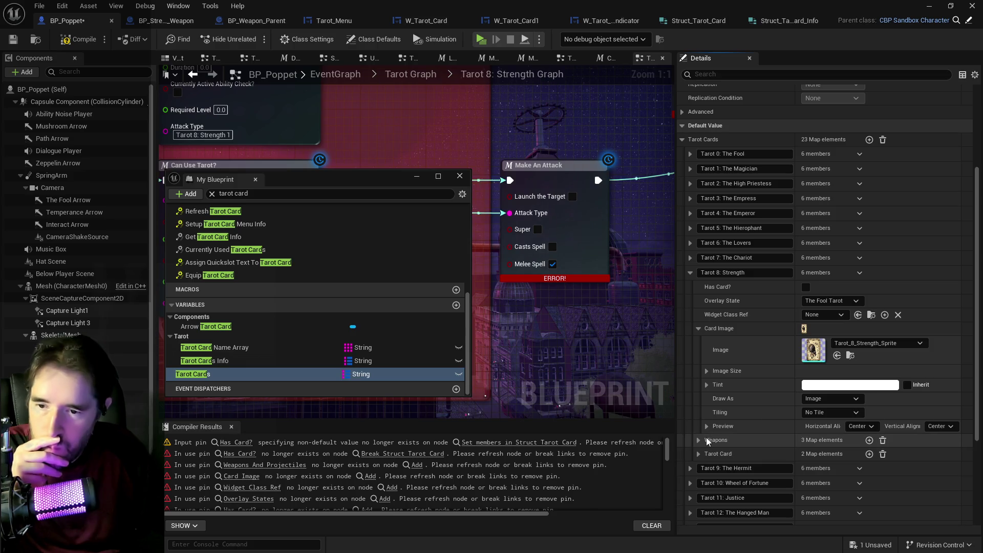
left_click(698, 439)
scroll(711, 436, "down", 2)
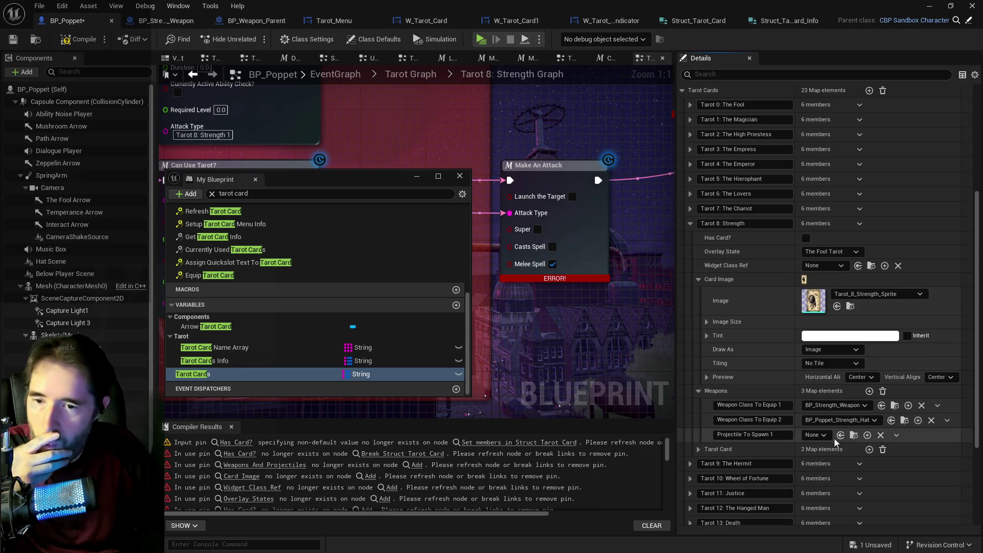
left_click(896, 434)
left_click(895, 452)
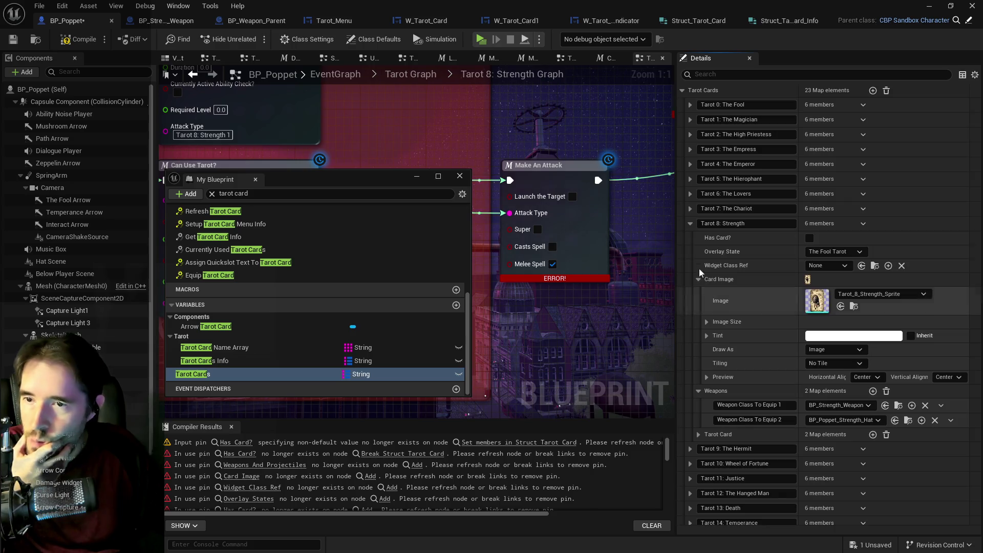
- Collapse the Strength entry and expand Tarot 9: The Hermit
left_click(688, 224)
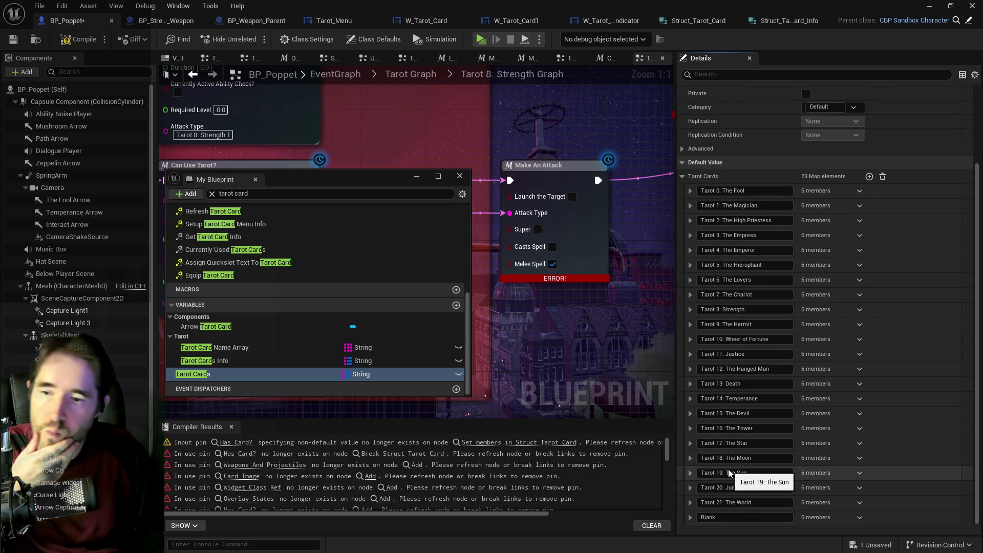
left_click(689, 324)
scroll(752, 378, "down", 1)
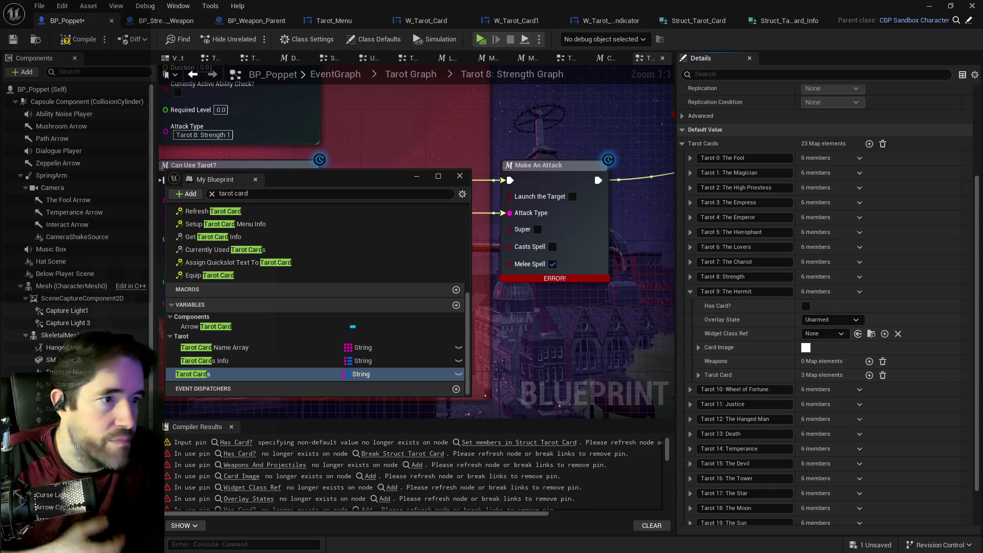
- Give The Hermit The Temperance Tarot overlay and the Tarot_9_The_Hermit_Sprite card image
left_click(830, 320)
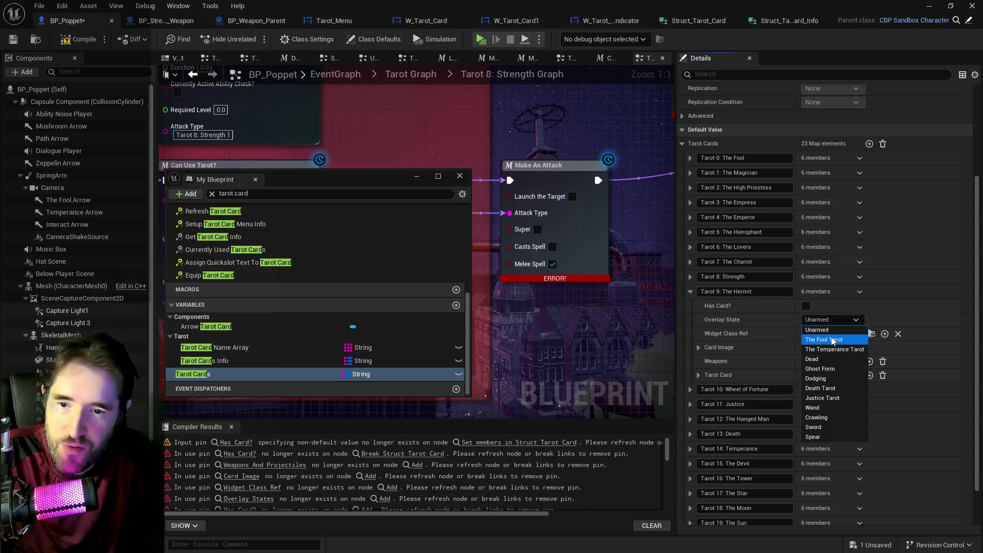
left_click(834, 350)
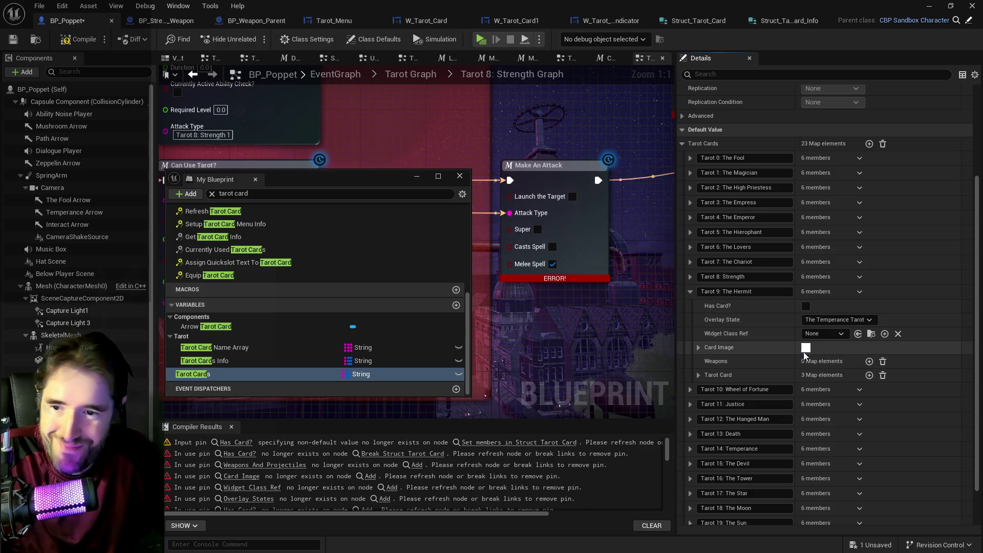
left_click(698, 348)
left_click(853, 362)
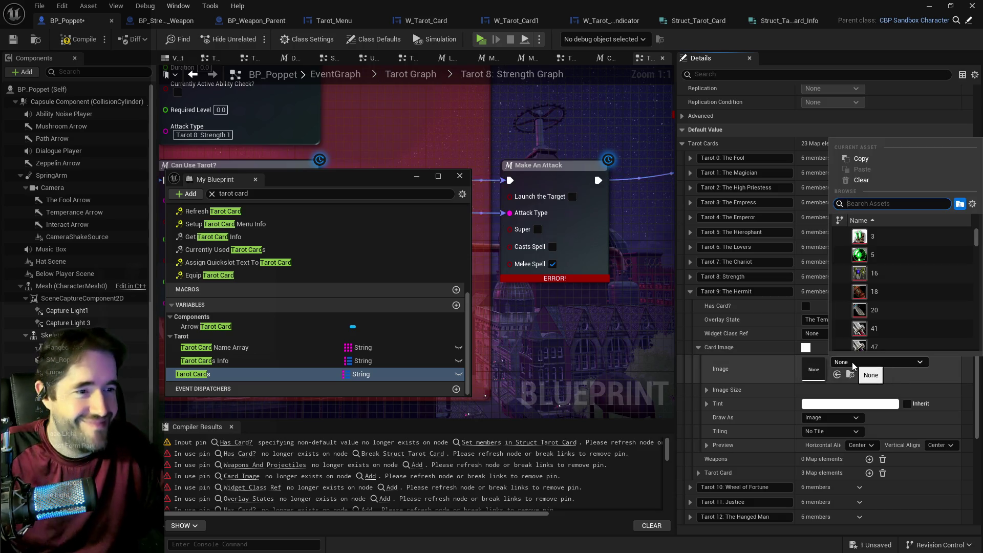
type("hermi")
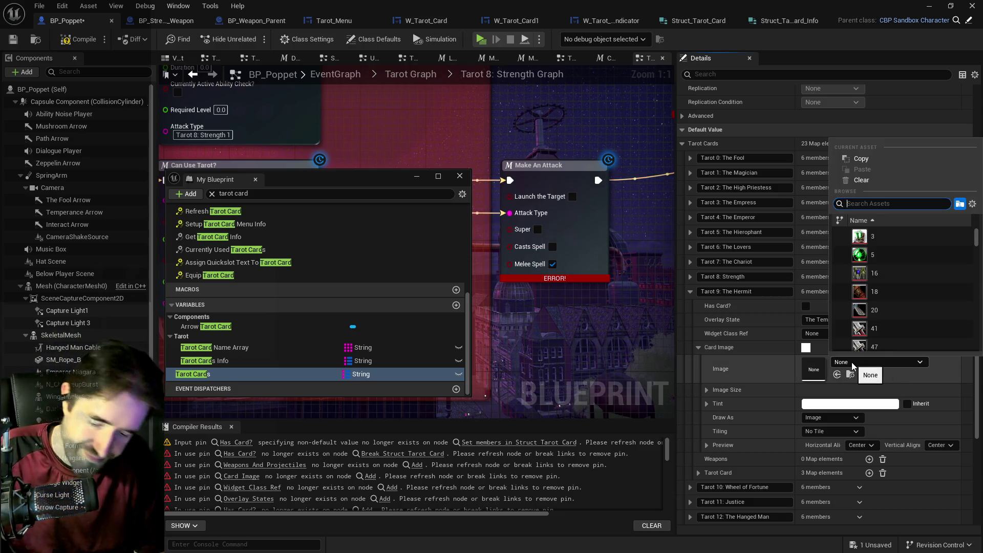
type("t sprite")
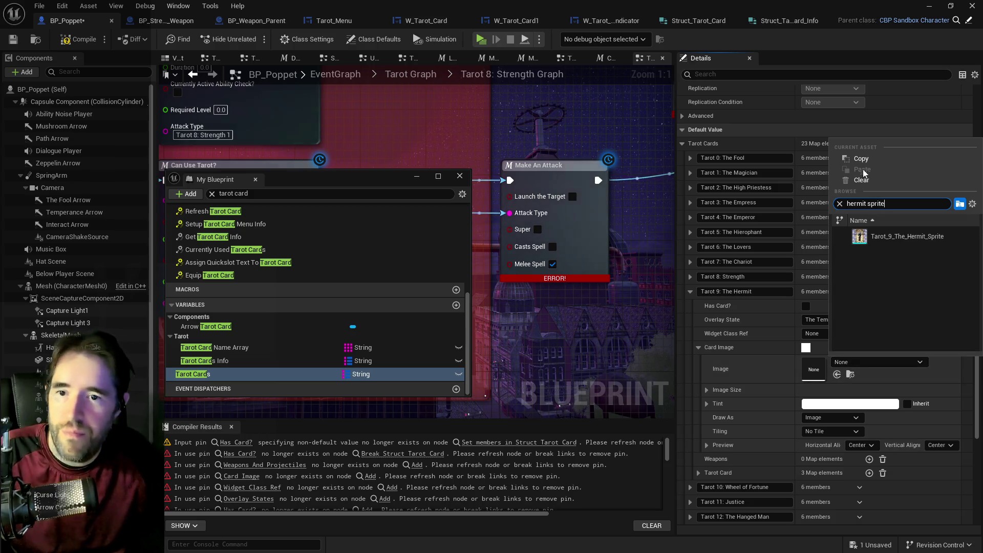
left_click(889, 238)
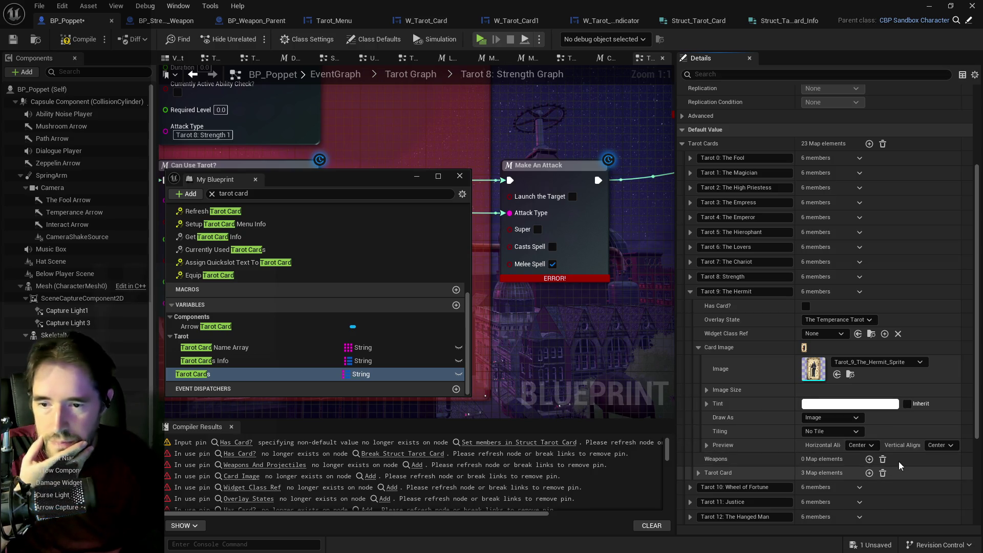
- Paste the weapon classes into Hermit's Weapons, remove Projectile To Spawn 1, and collapse the entry
right_click(882, 469)
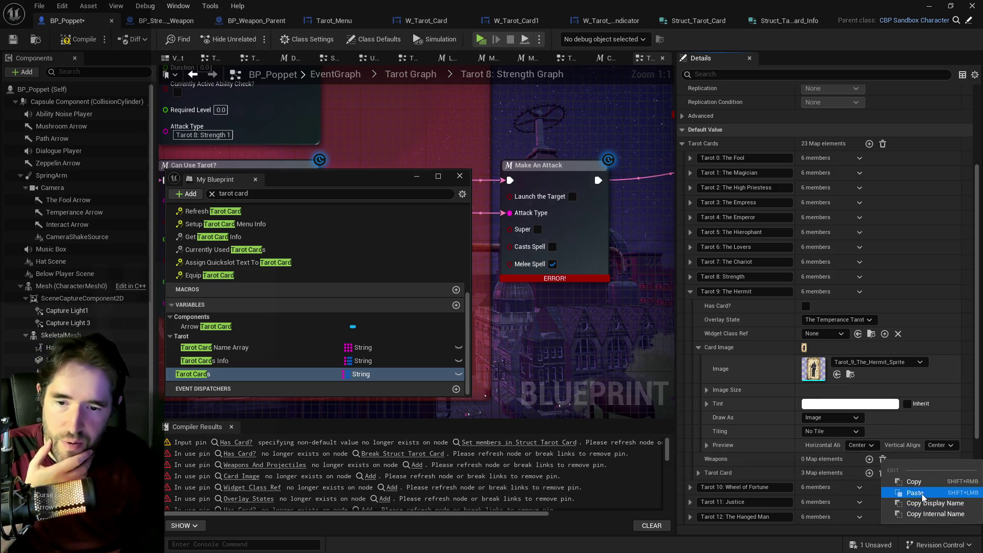
left_click(914, 493)
left_click(699, 457)
scroll(810, 482, "down", 1)
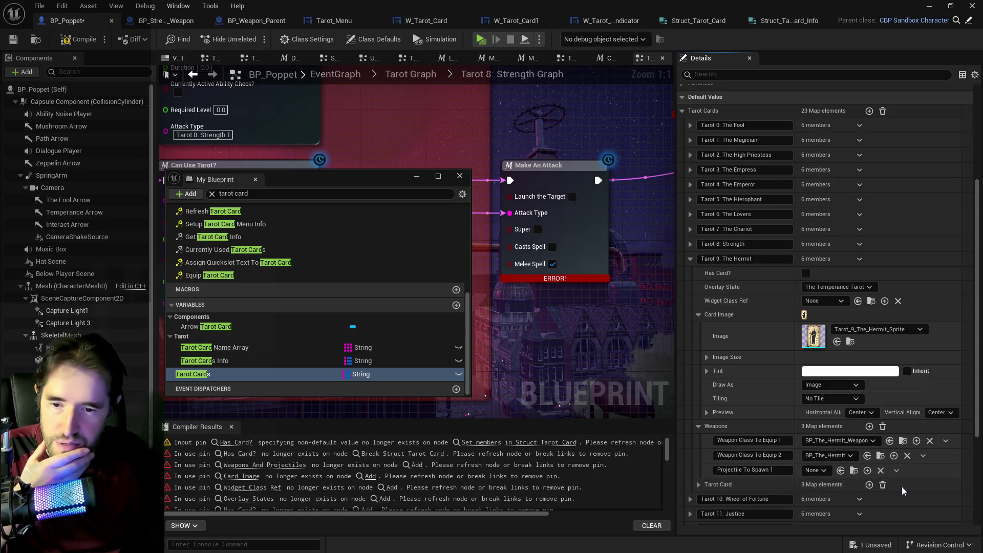
left_click(880, 470)
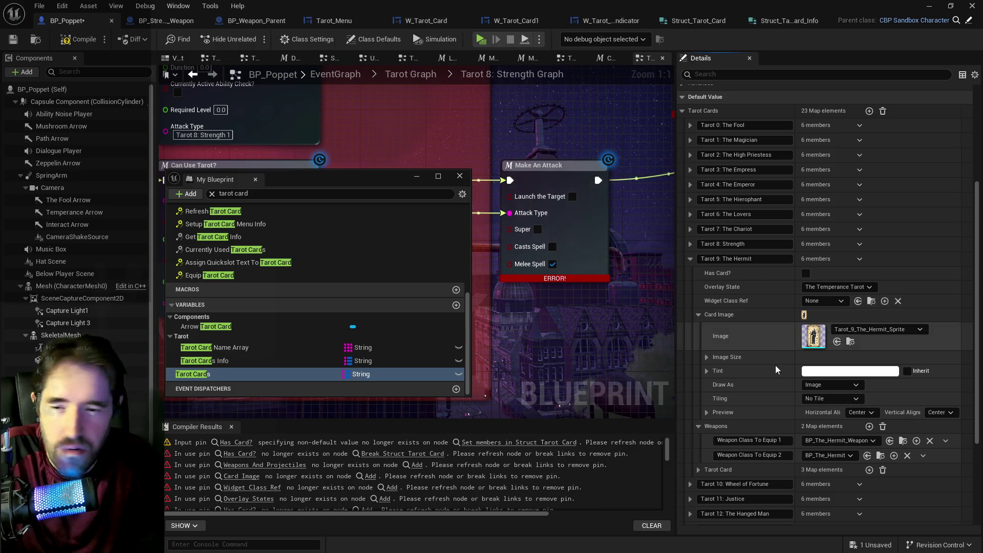
left_click(697, 315)
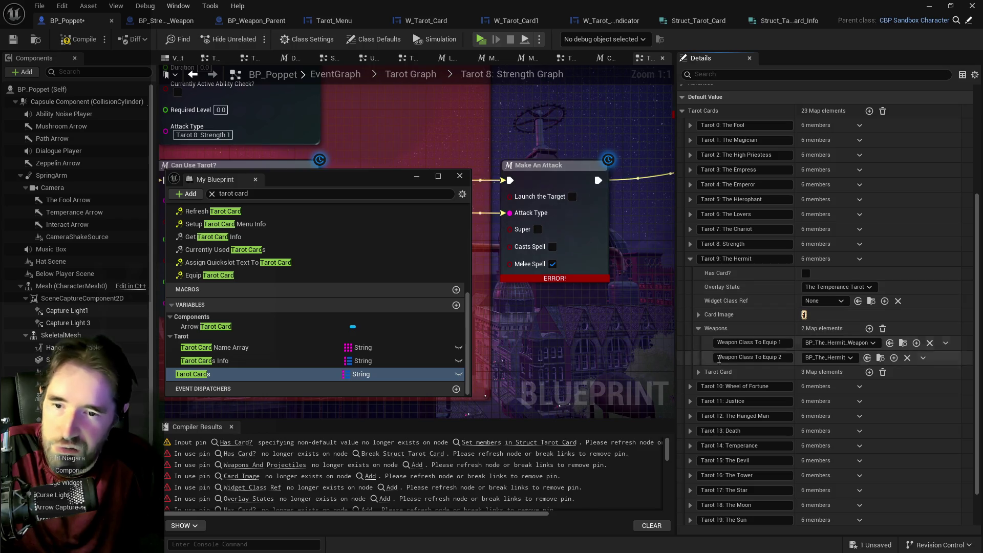
left_click(690, 259)
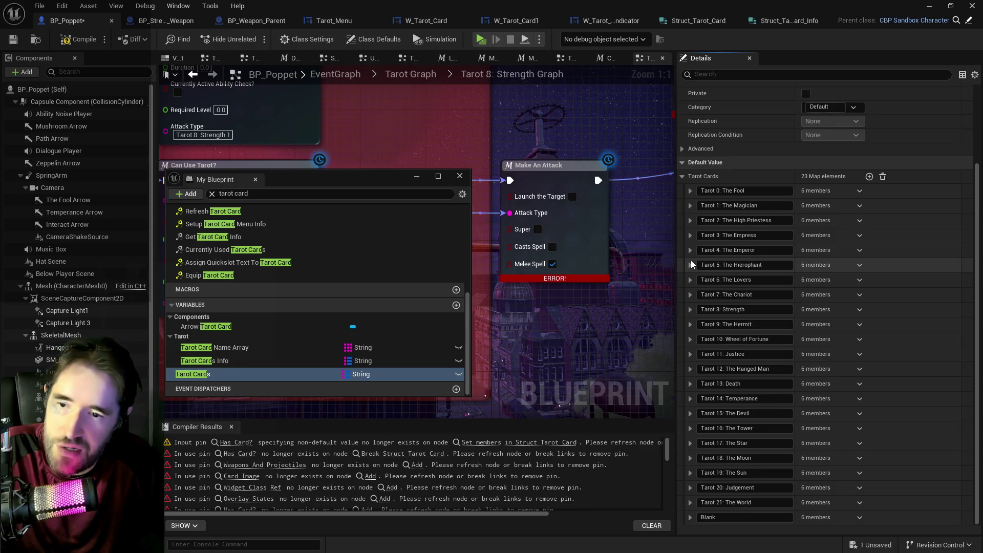
- Set Tarot 10: Wheel of Fortune's overlay state to The Temperance Tarot
left_click(690, 340)
left_click(822, 368)
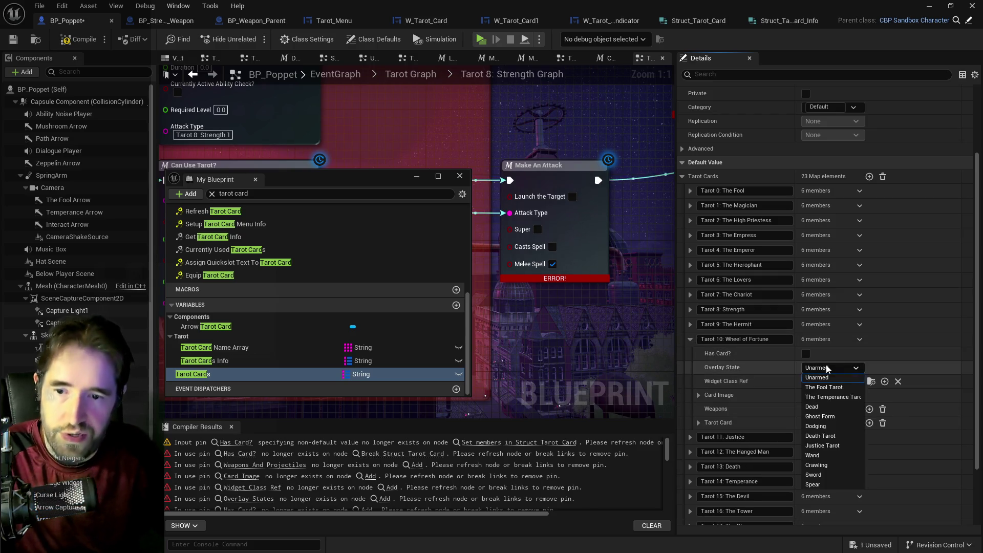
left_click(834, 397)
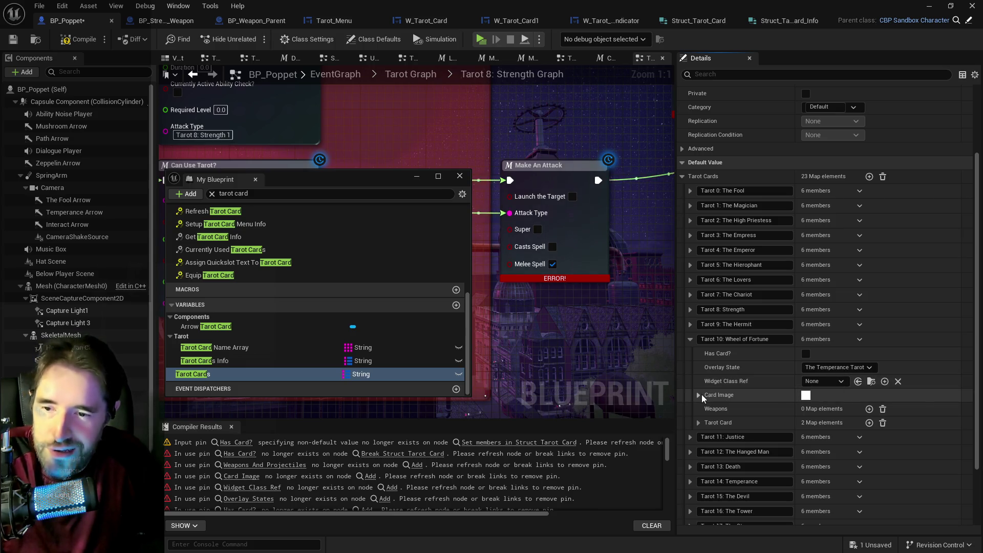
- Set Wheel of Fortune's card image to Tarot_10_Wheel_Of_Fortune_Sprite
left_click(701, 394)
left_click(846, 414)
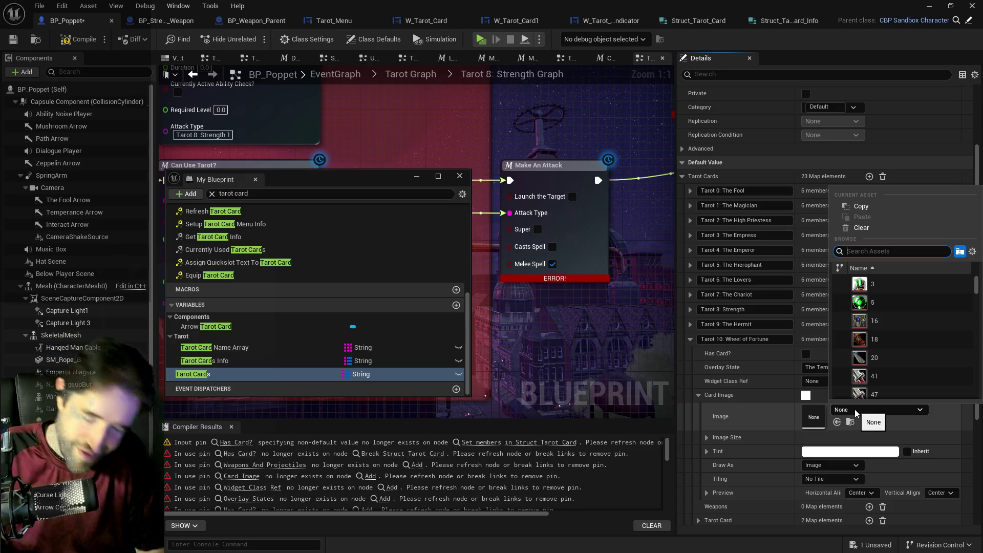
type("whelel sprite")
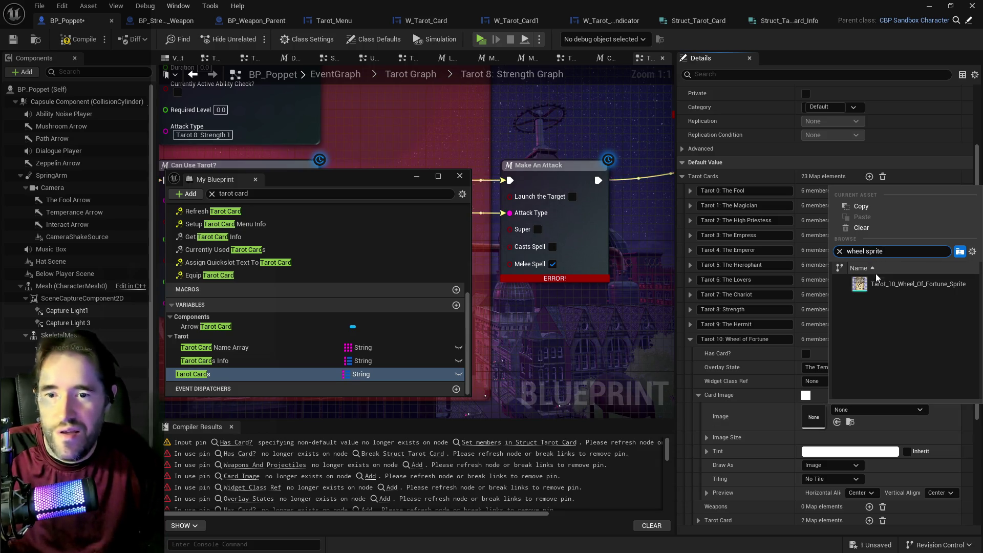
left_click(881, 281)
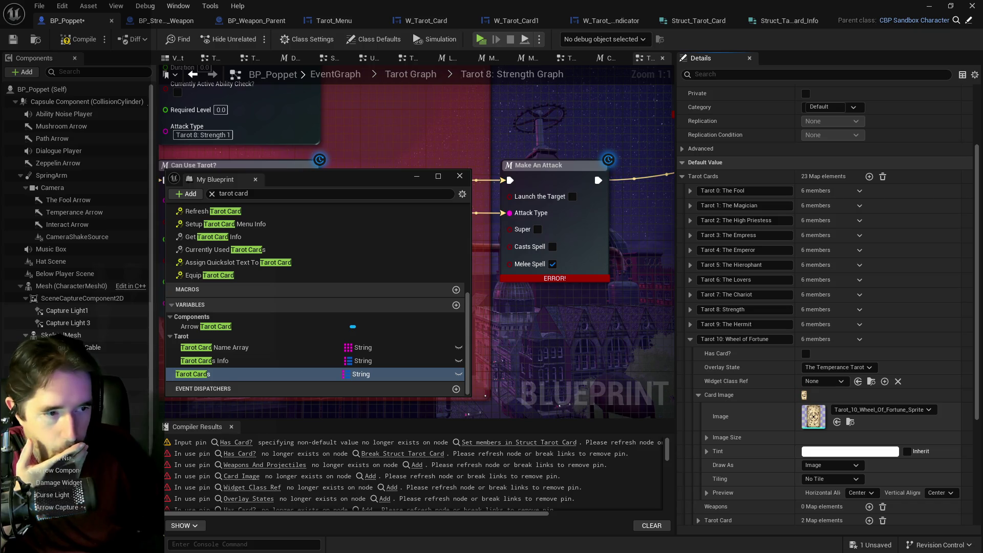
left_click(699, 395)
- Paste the weapon classes, delete Projectile To Spawn 1, and collapse the Wheel of Fortune entry
right_click(908, 408)
left_click(783, 424)
left_click(697, 408)
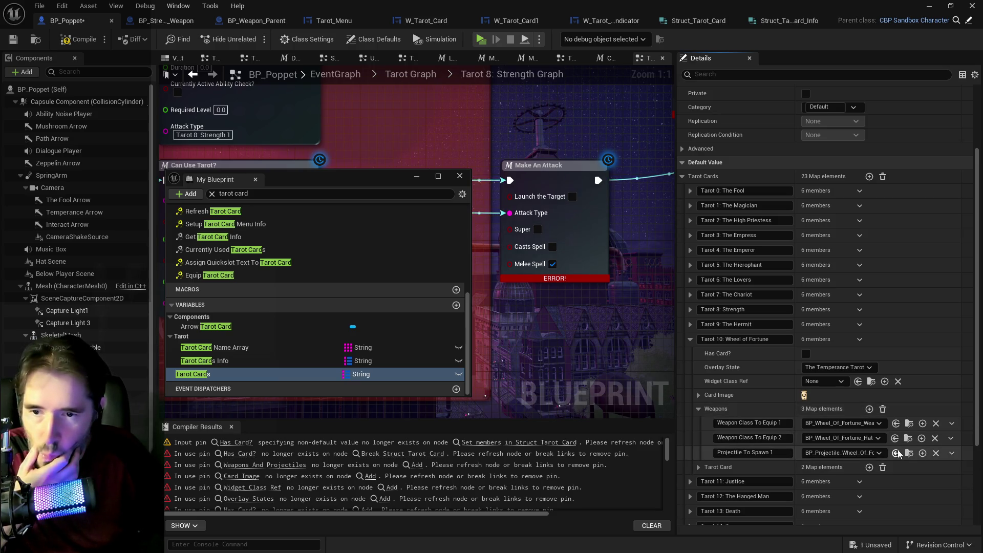
left_click(951, 453)
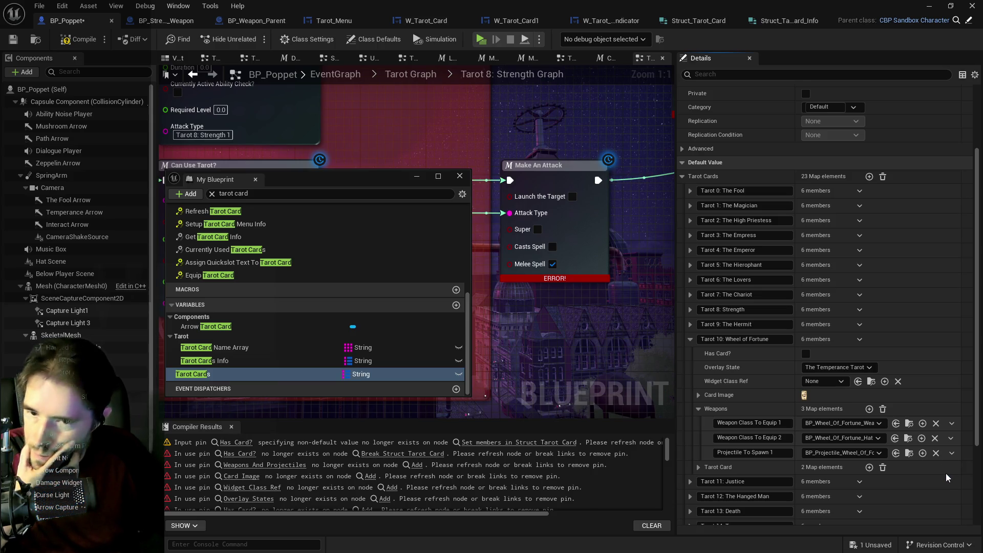
left_click(944, 472)
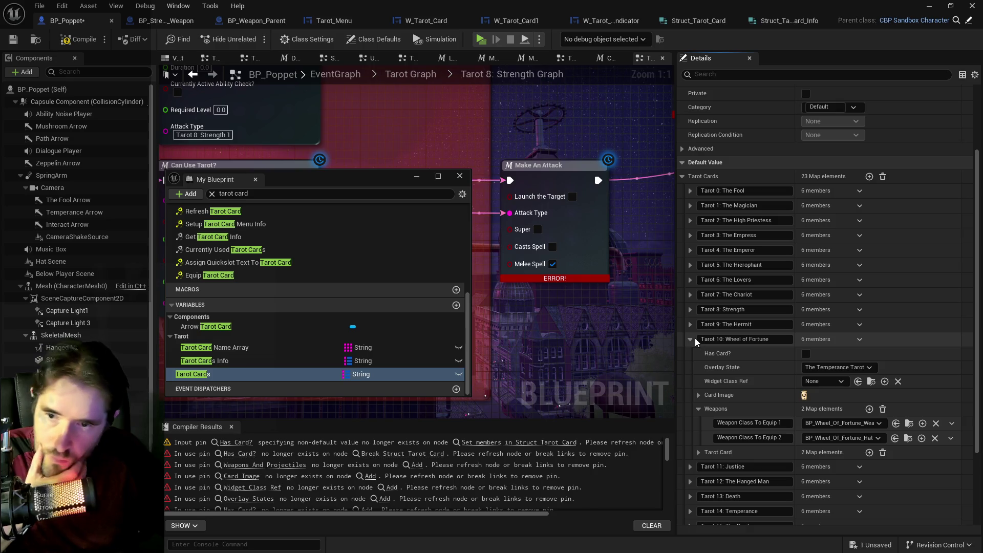
left_click(691, 341)
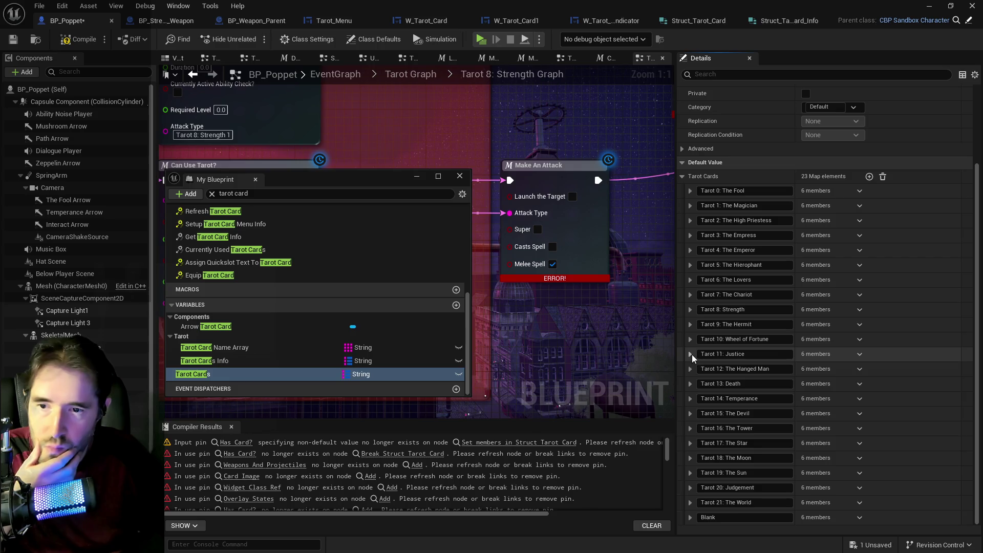
- Expand Tarot 11: Justice and set its overlay state to Justice Tarot
left_click(691, 354)
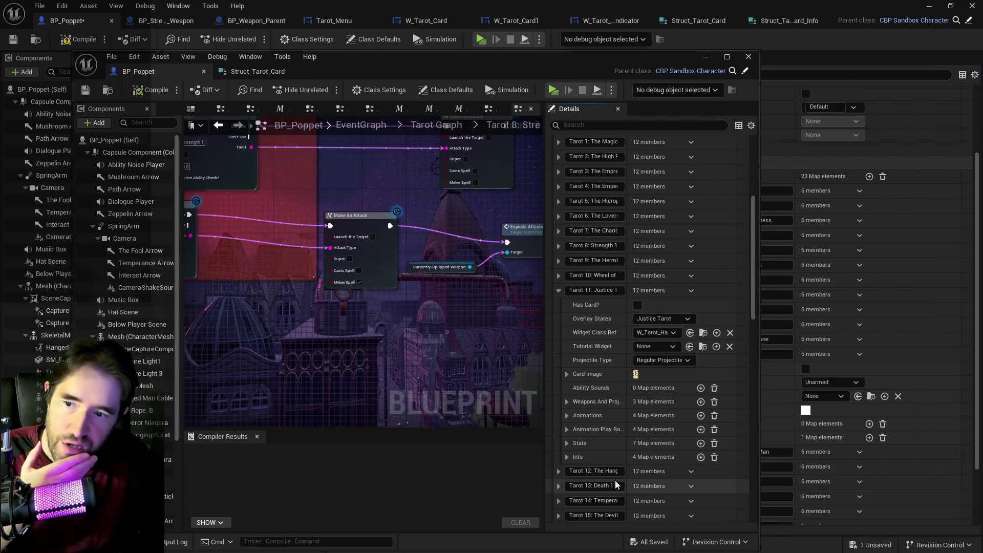
left_click_drag(581, 59, 642, 64)
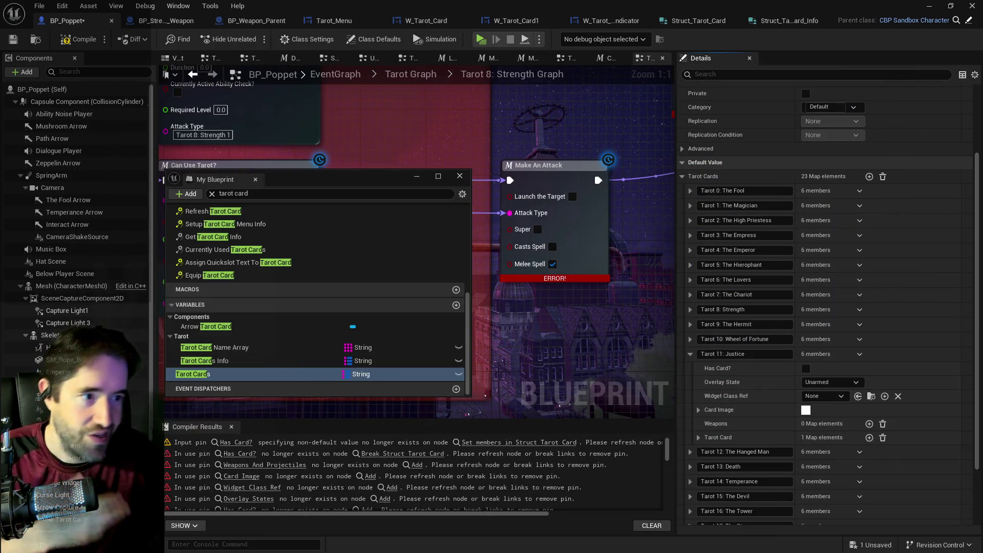
left_click(834, 383)
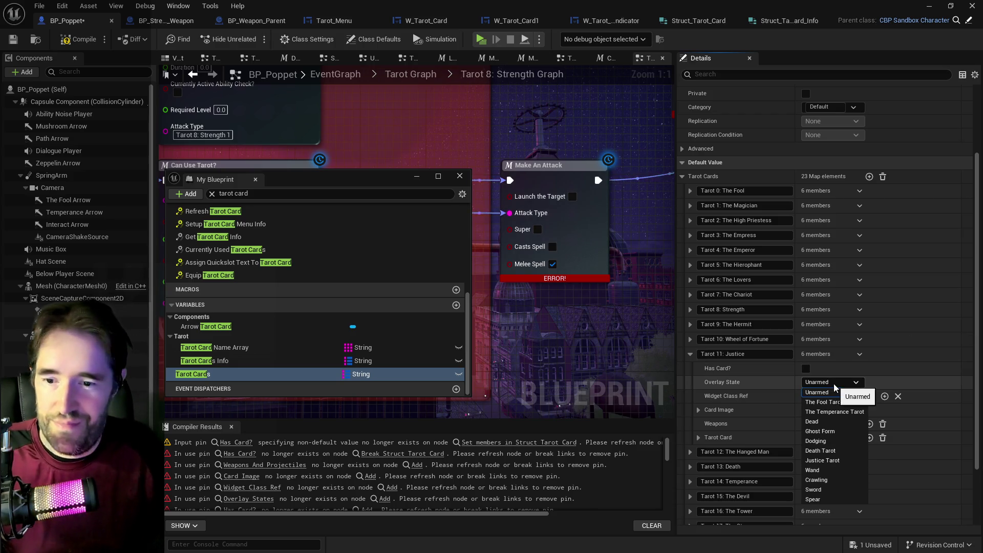
left_click(836, 461)
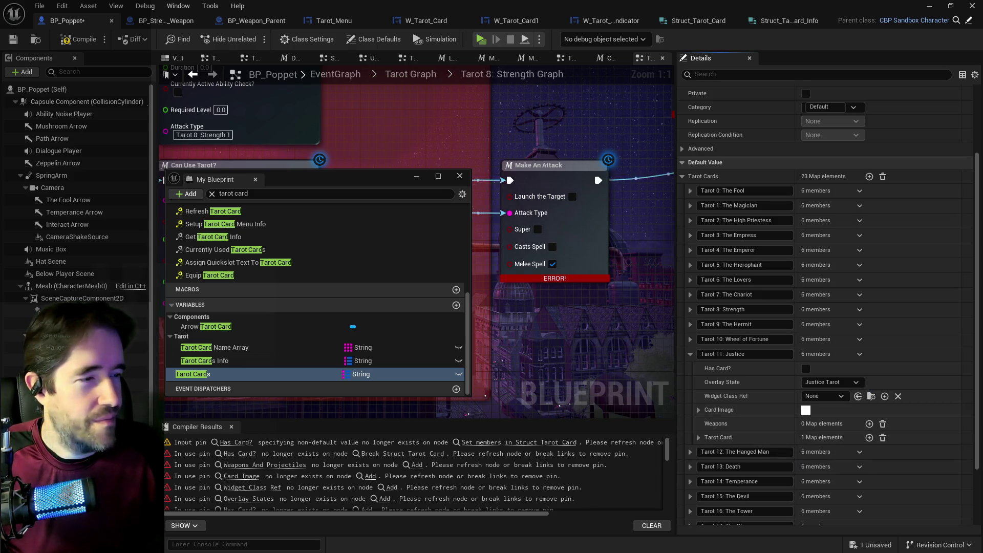
- Set Justice's widget class to W_Tarot_Hanged_Man
left_click(826, 394)
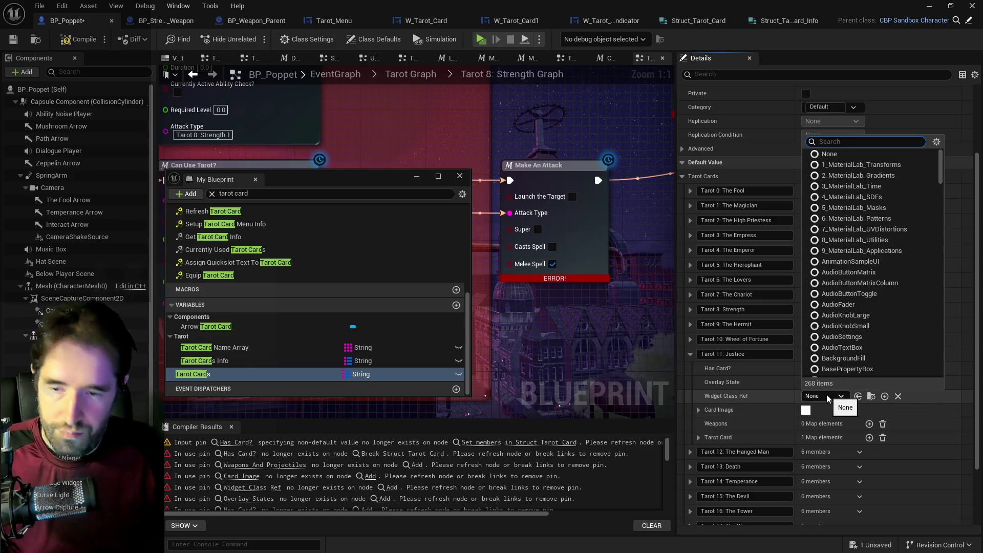
type("hanged ma")
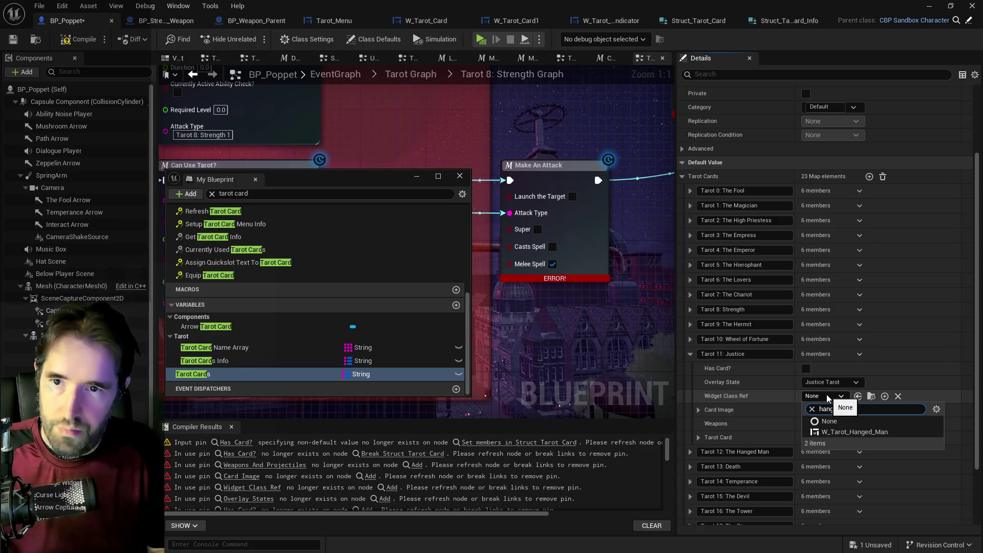
left_click(860, 432)
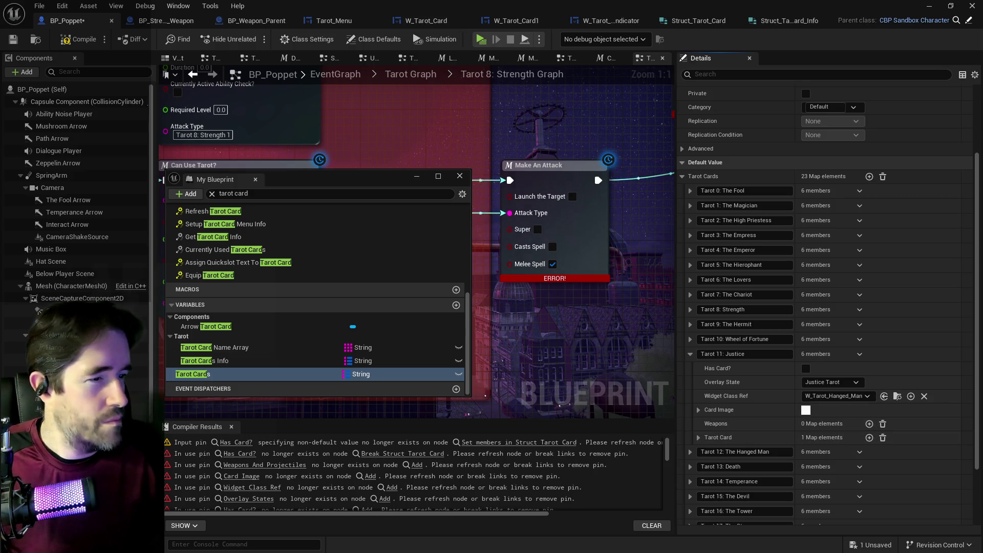
- Set Justice's card image to the Hanged Man sprite
left_click(698, 410)
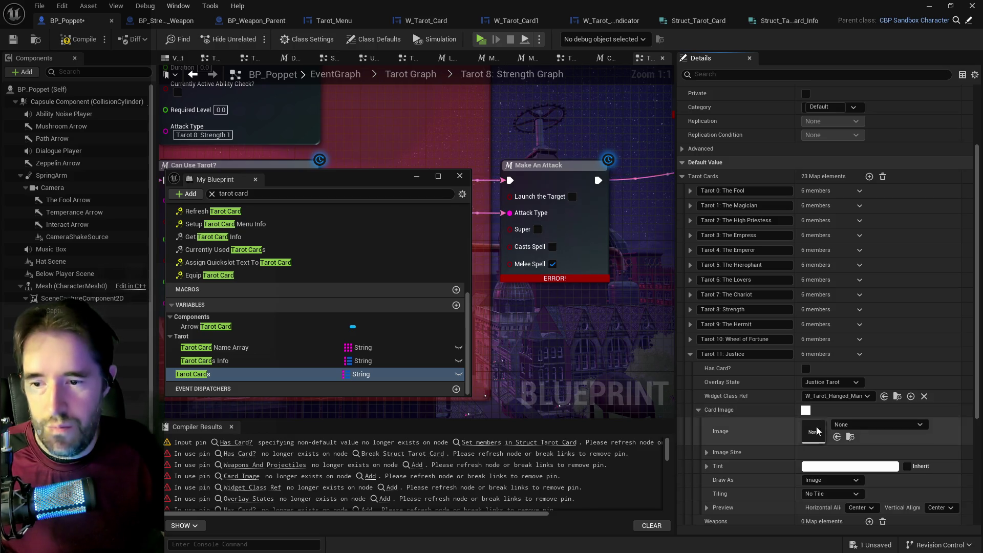
left_click(842, 427)
type("hanged sprite")
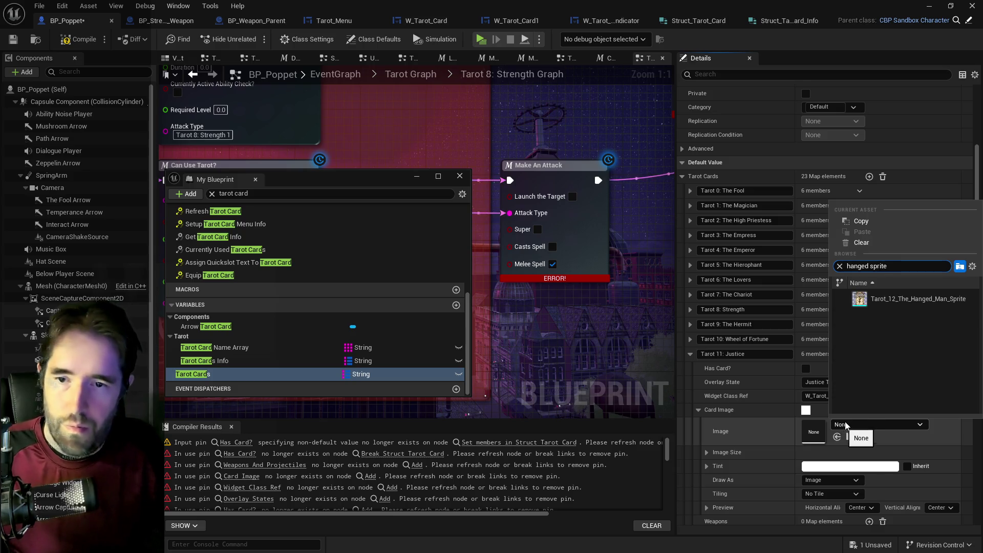
left_click(895, 303)
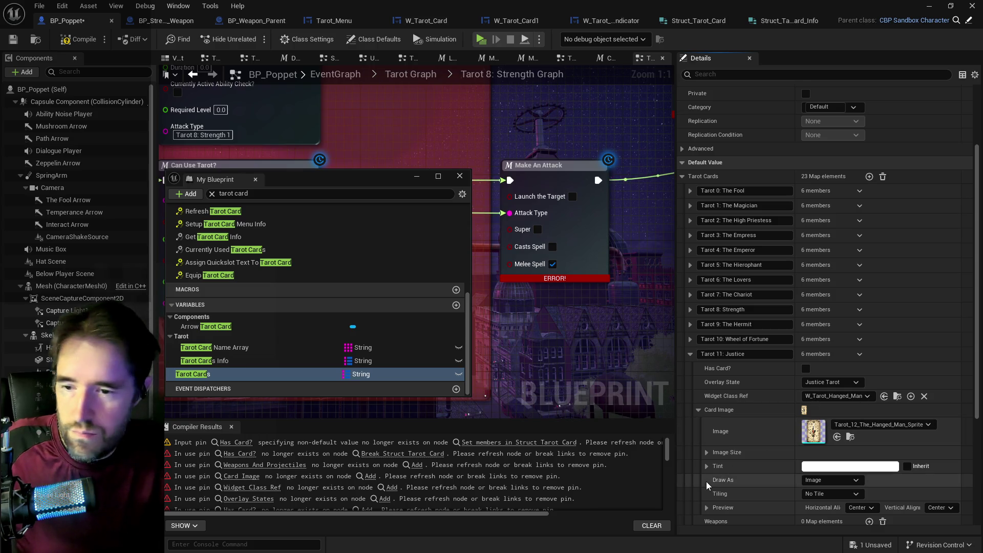
left_click(698, 410)
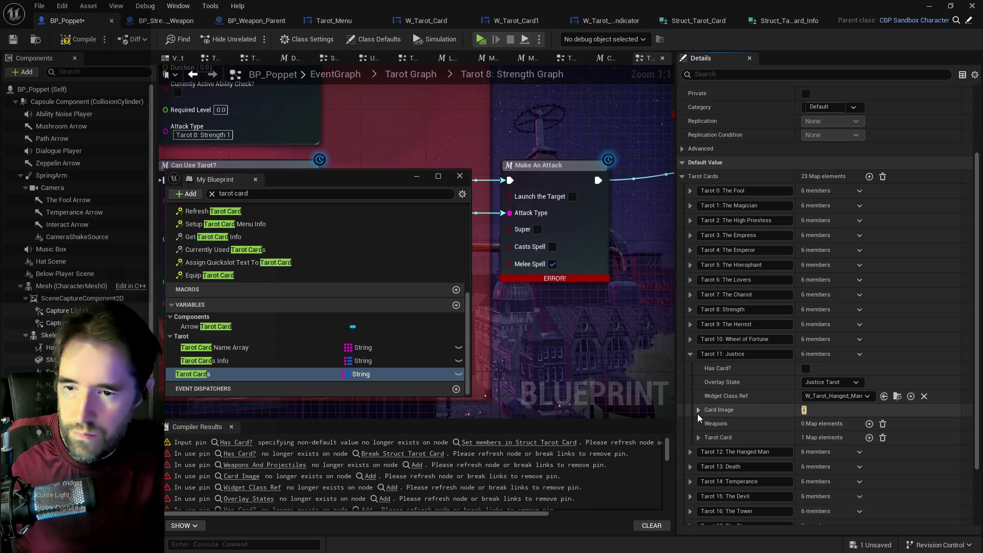
- Paste BP_Justice_Weapon and BP_Justice_Hat into Weapons, removing the projectile entry, then open Tarot 12
right_click(914, 429)
left_click(915, 456)
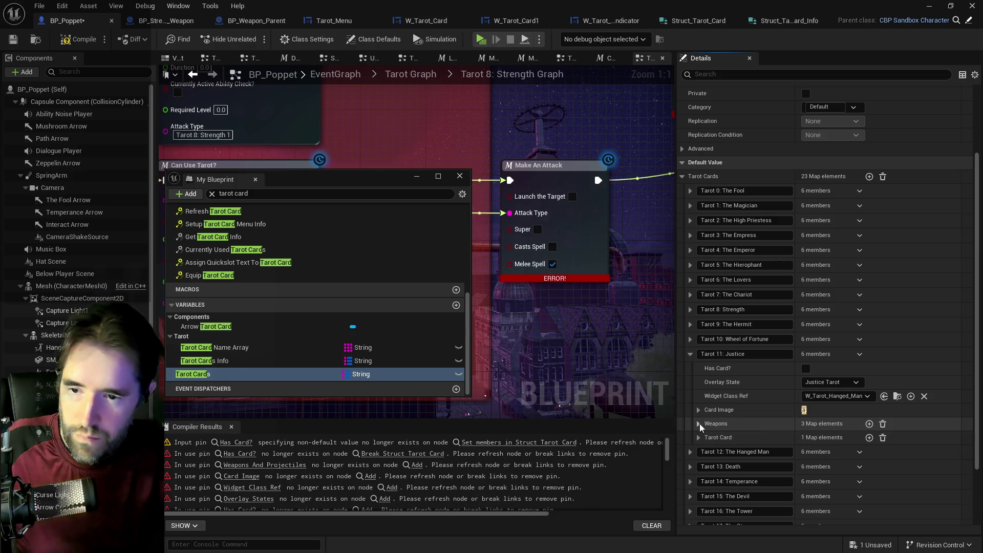
left_click(698, 423)
left_click(937, 467)
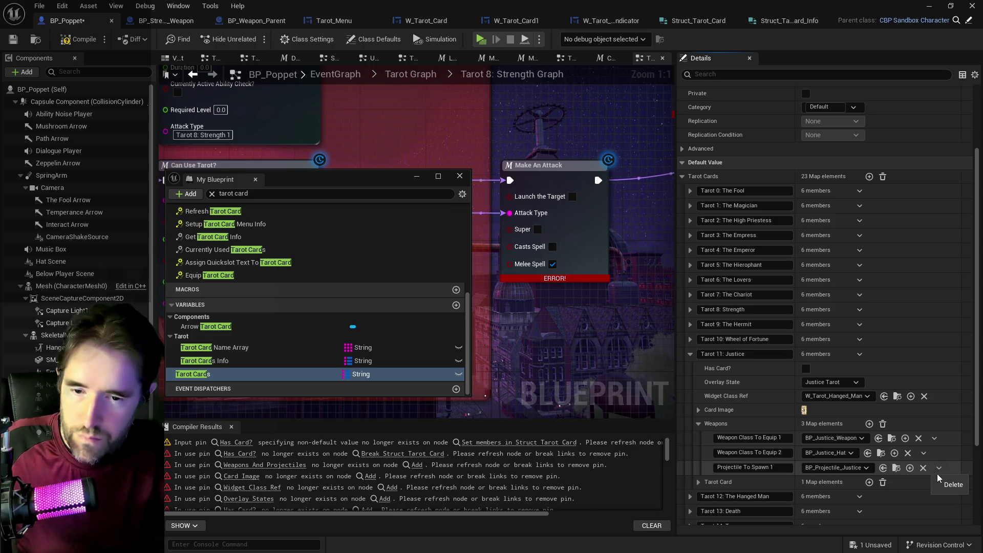
left_click(944, 484)
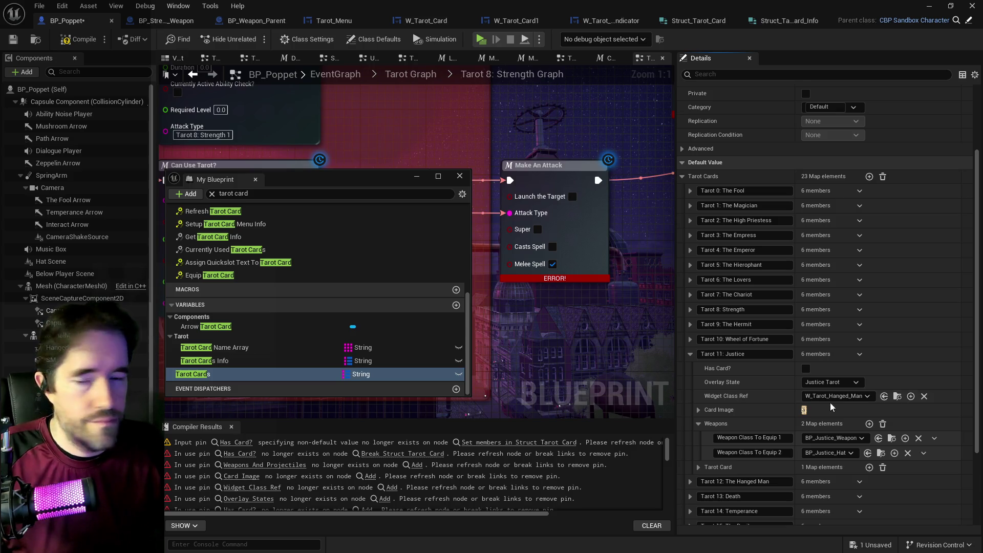
left_click(690, 353)
left_click(689, 368)
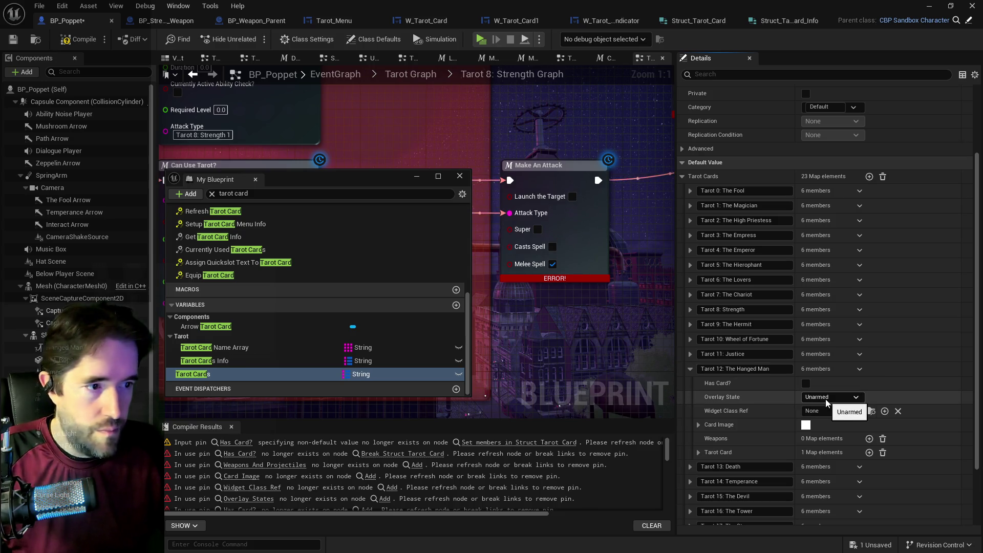
- Set The Hanged Man's widget class to W_Tarot_Hanged_Man
left_click(690, 354)
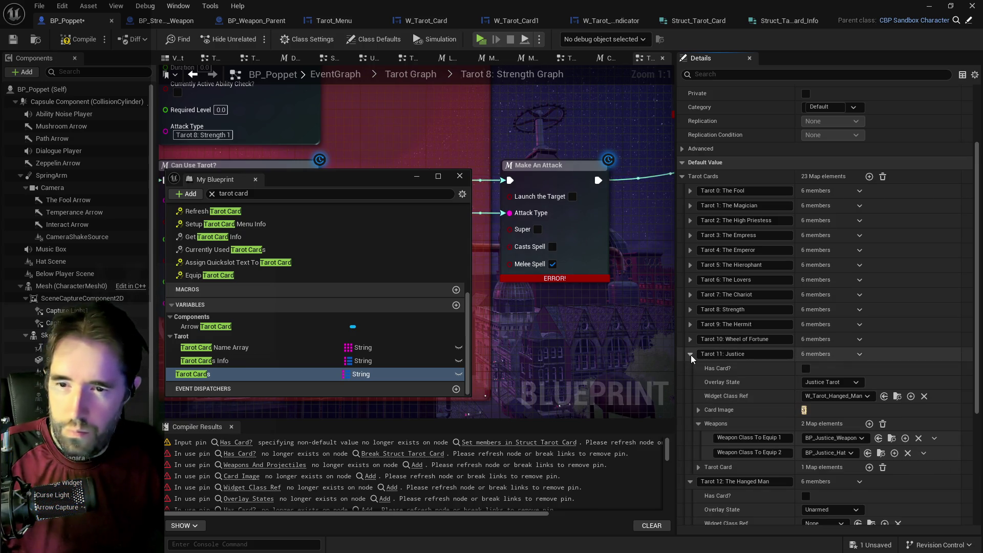
left_click(689, 353)
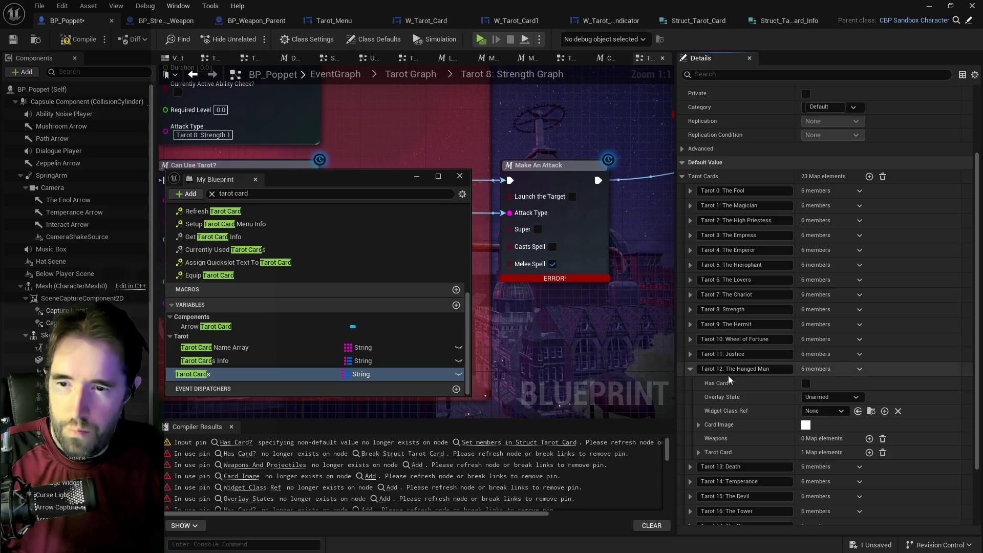
left_click(824, 410)
type("hanged")
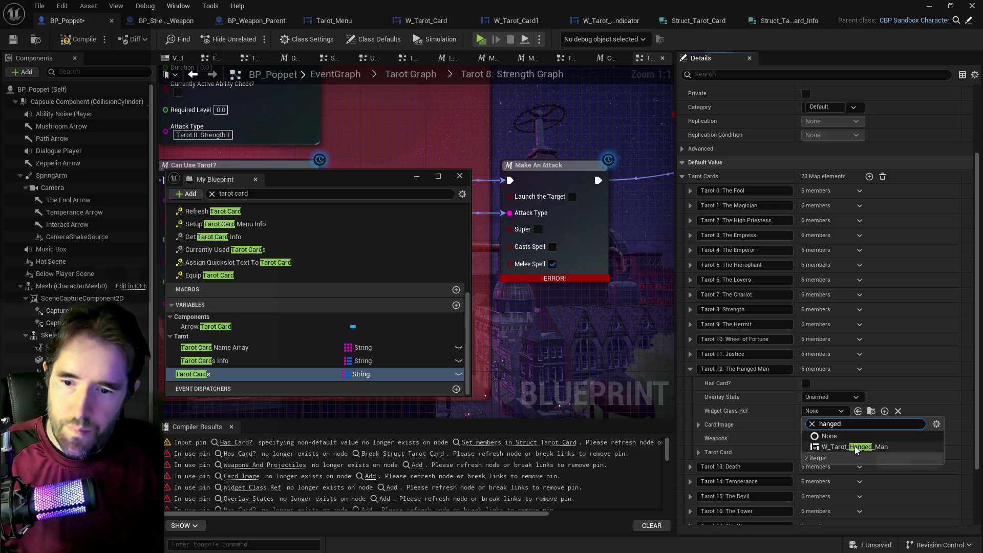
left_click(854, 446)
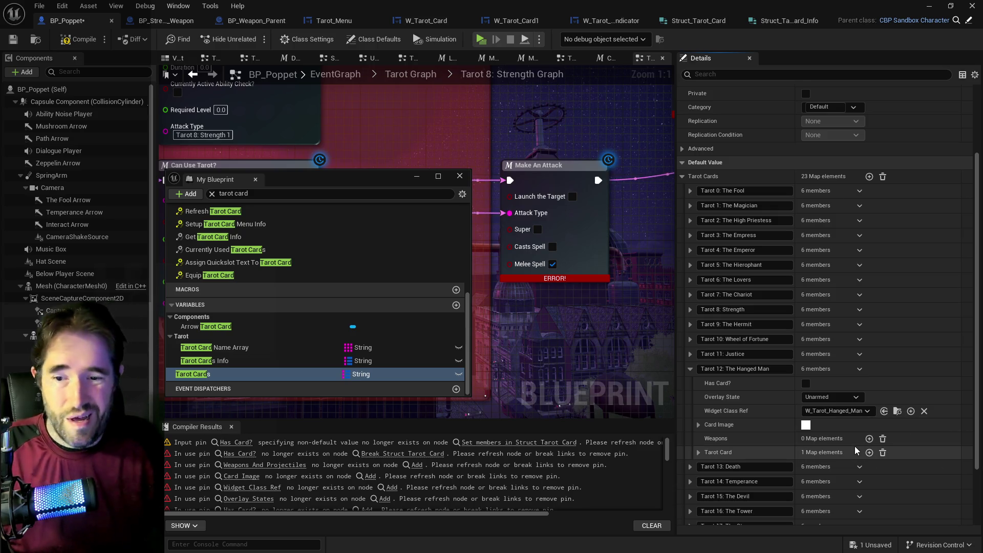
- Change Justice's card image to Tarot_11_Justice_Sprite
left_click(701, 424)
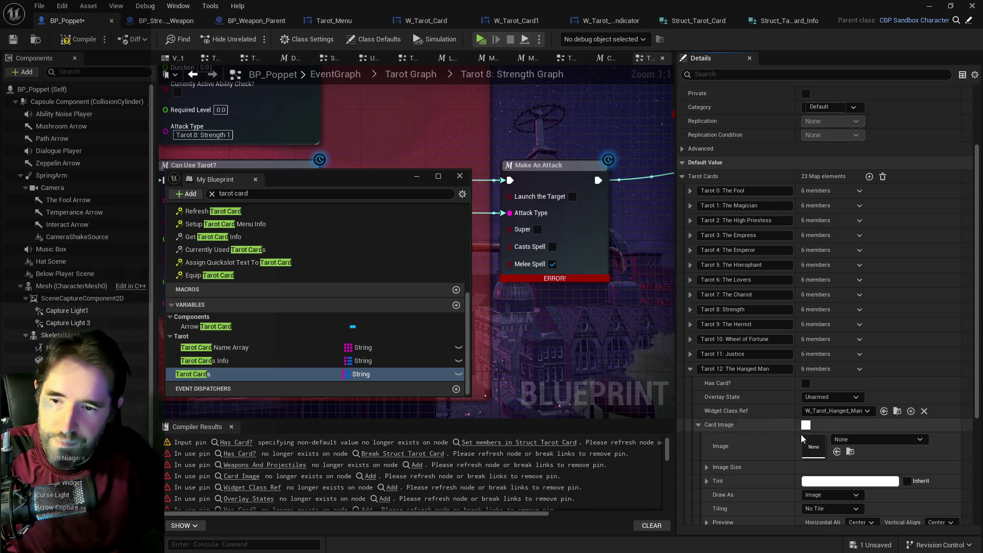
left_click(690, 353)
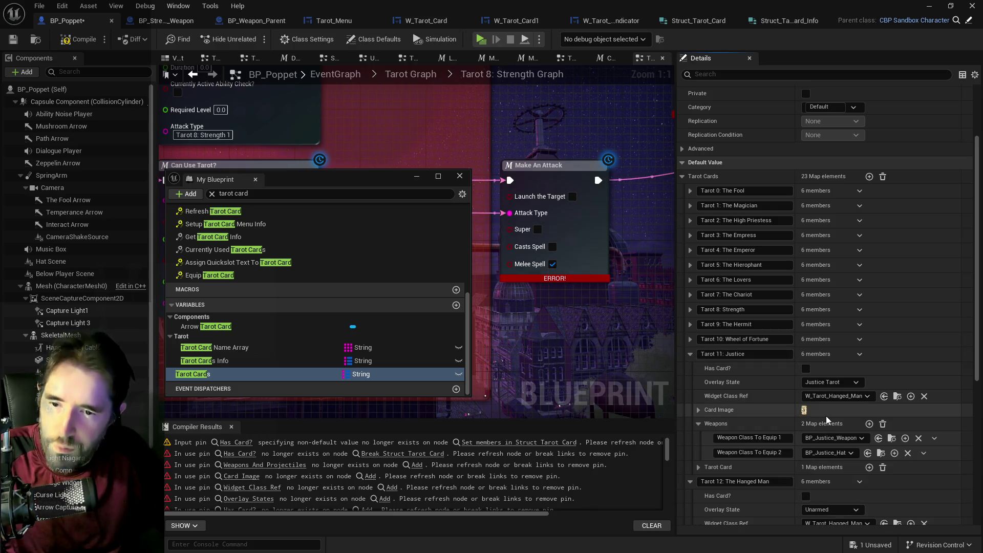
left_click(699, 410)
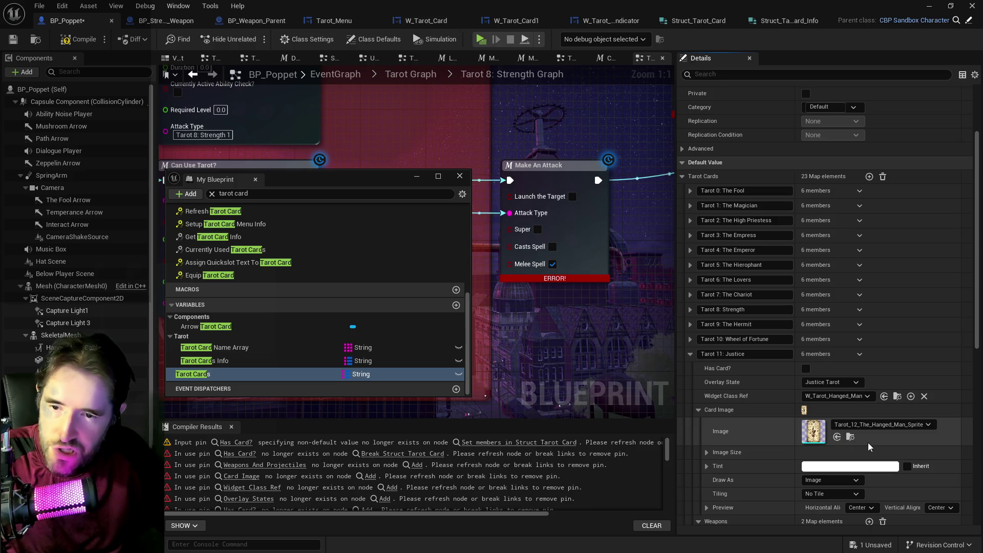
left_click(846, 427)
type("justice sprite")
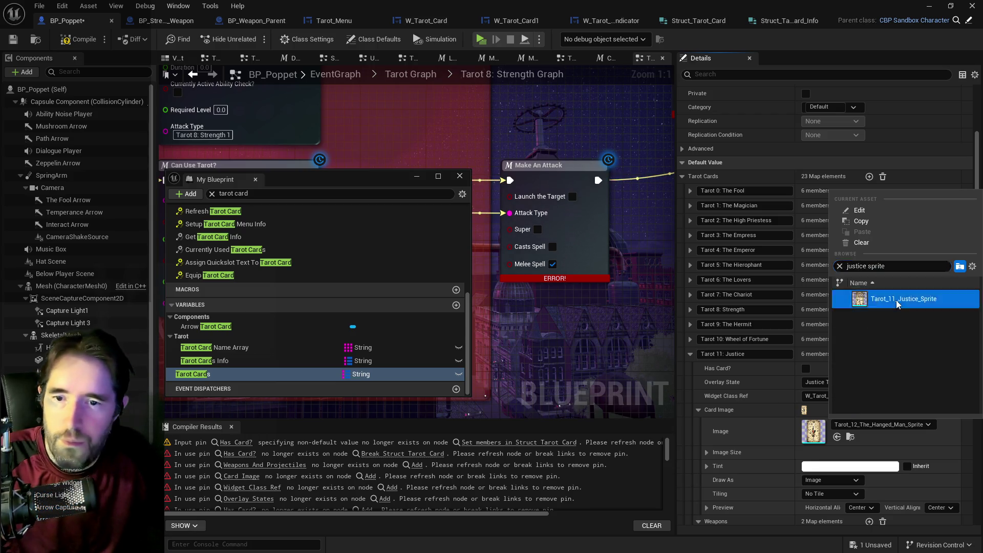
left_click(895, 300)
left_click(690, 354)
- Set The Hanged Man's card image to Tarot_12_The_Hanged_Man_Sprite
left_click(690, 369)
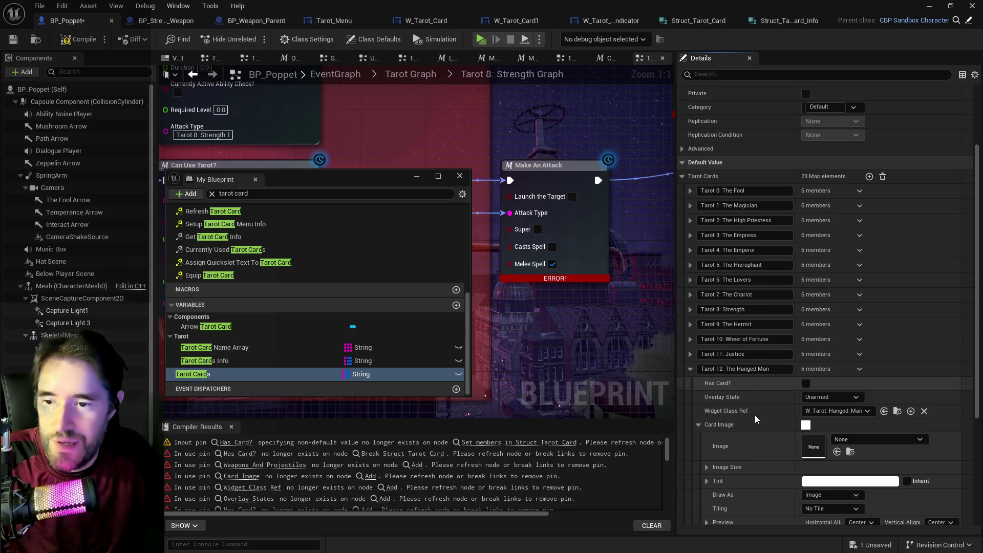
left_click(836, 452)
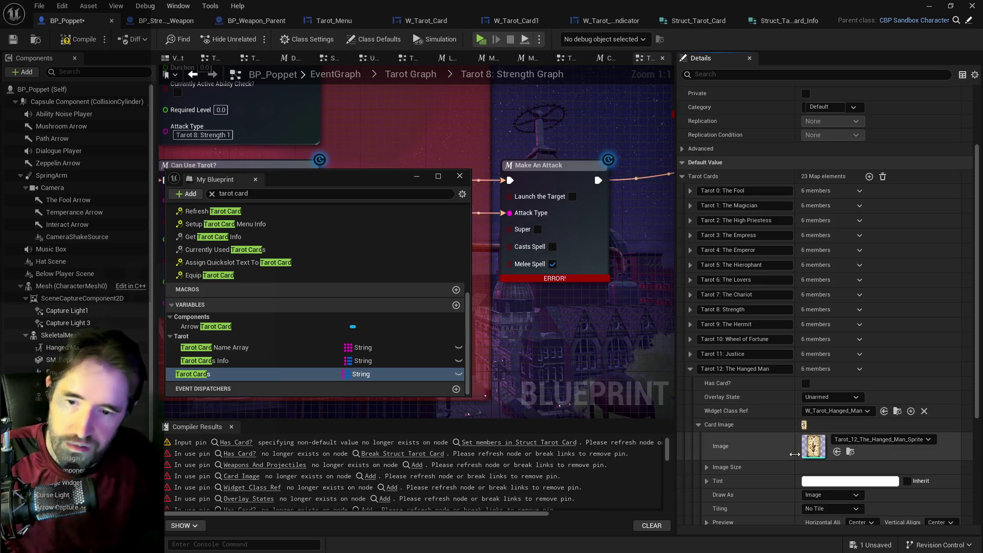
left_click(700, 425)
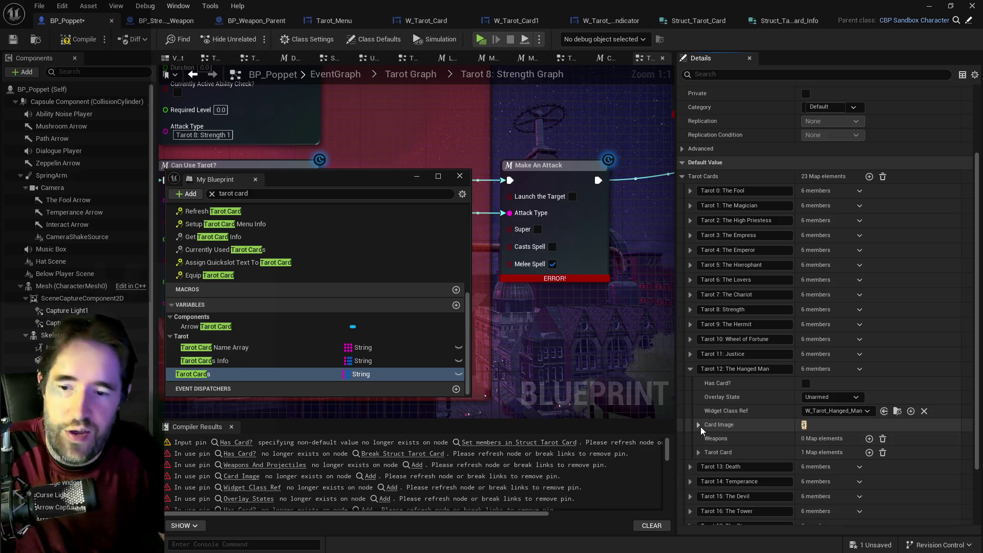
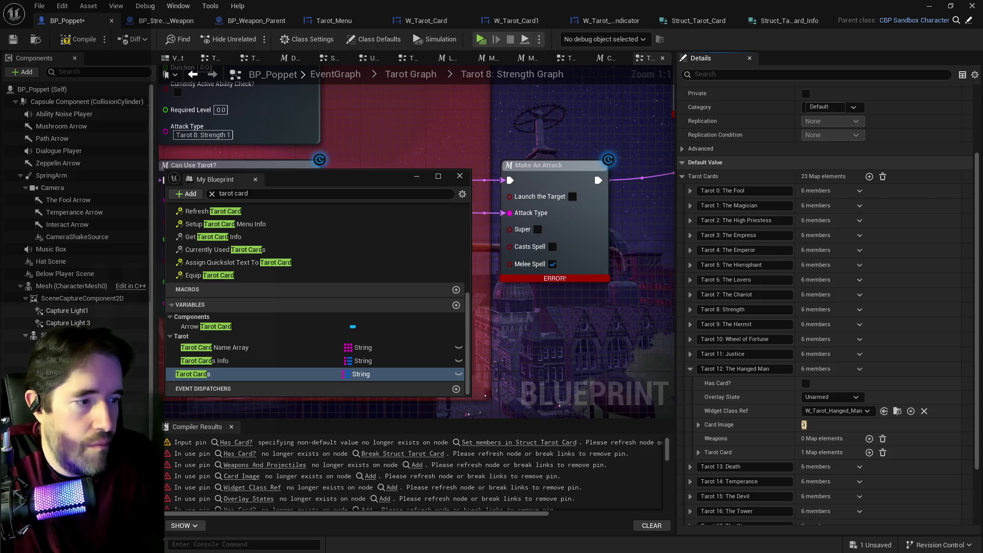
- Open the Tarot 13: Death entry and paste the copied weapon classes into its Weapons
left_click(689, 369)
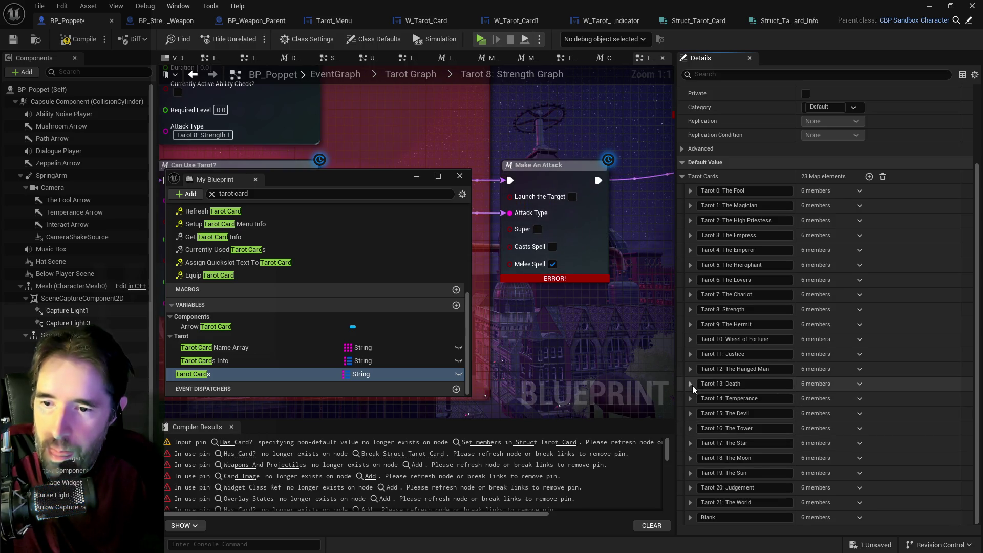
left_click(691, 384)
right_click(896, 459)
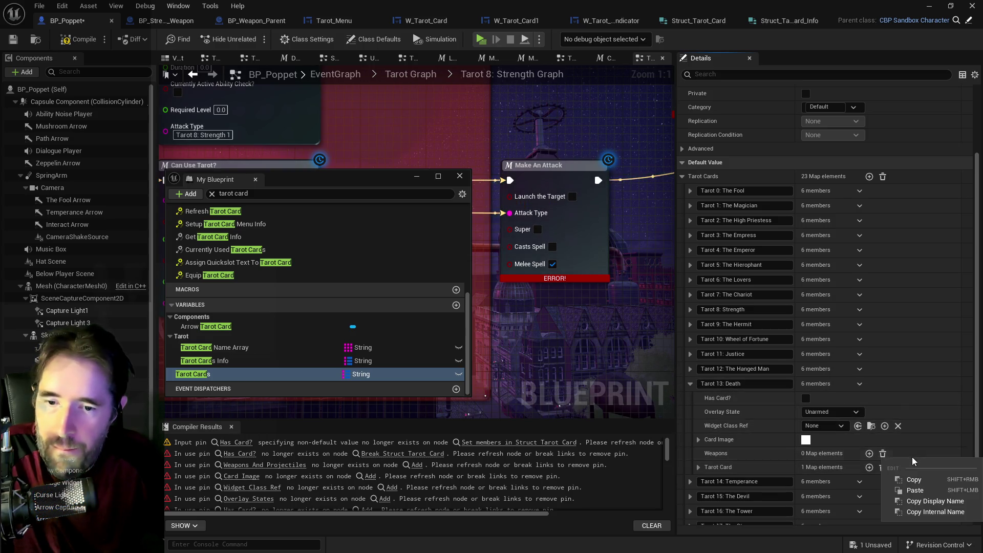
left_click(935, 489)
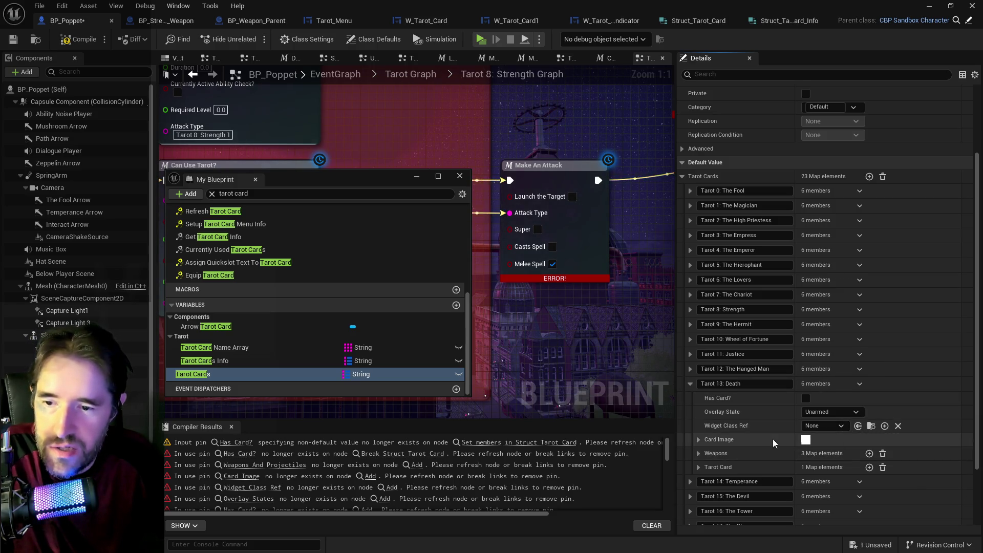
left_click(699, 439)
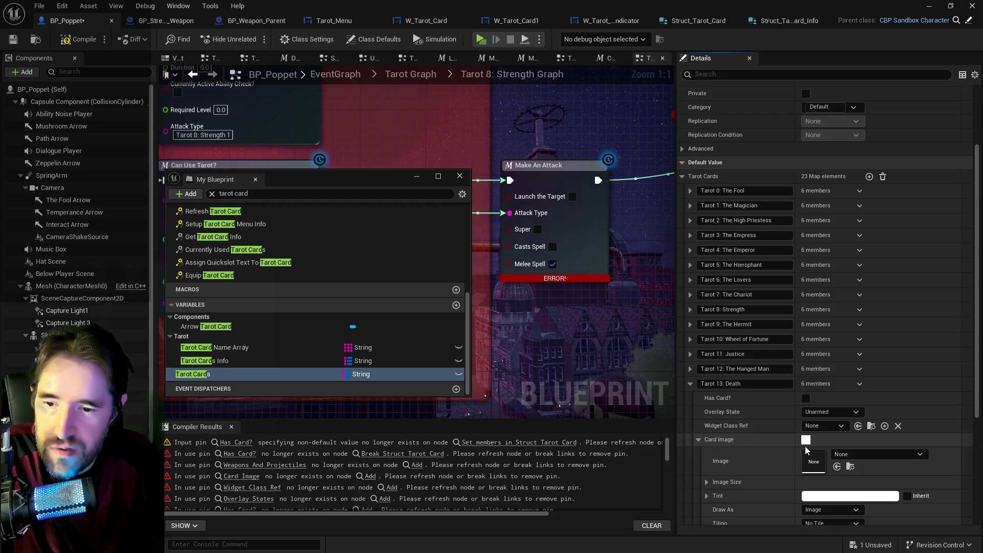
left_click(698, 439)
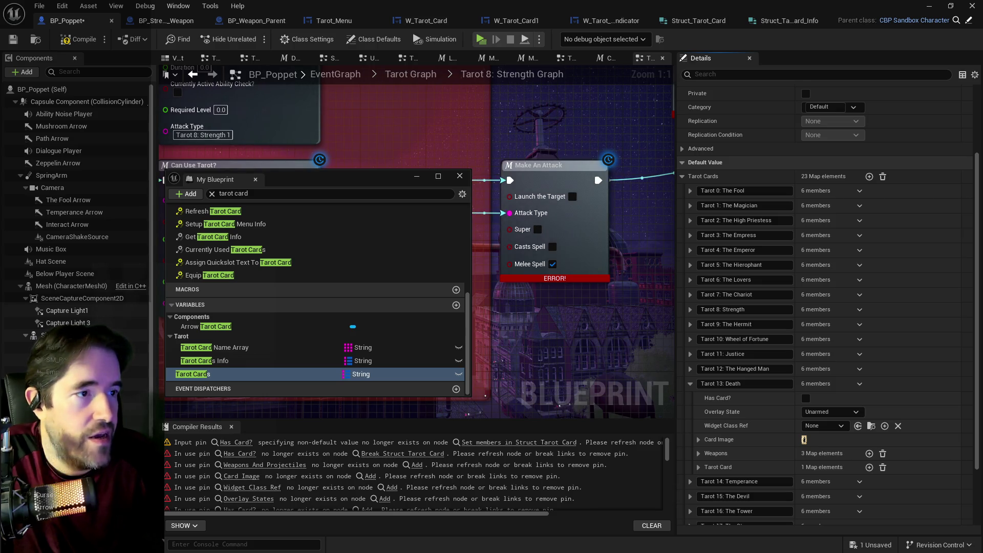
- Set Death's Overlay State to The Fool Tarot and delete its Projectile To Spawn 1 entry
left_click(834, 408)
left_click(823, 432)
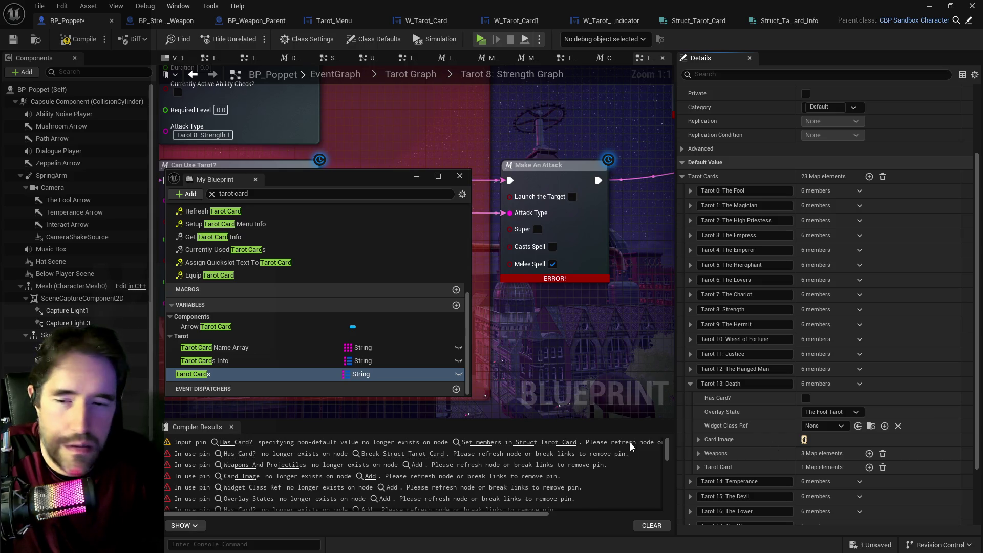
left_click(698, 453)
scroll(819, 455, "down", 2)
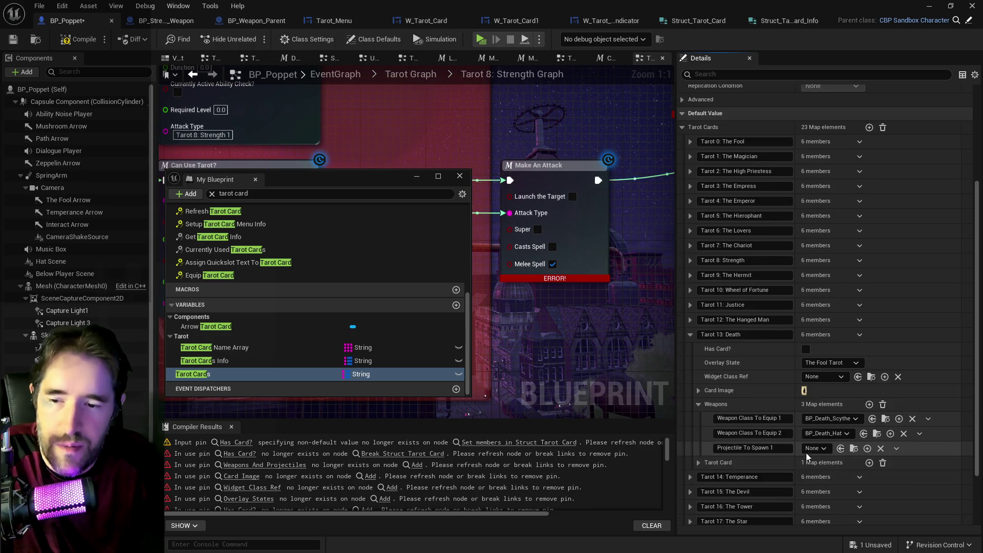
left_click(899, 449)
left_click(901, 462)
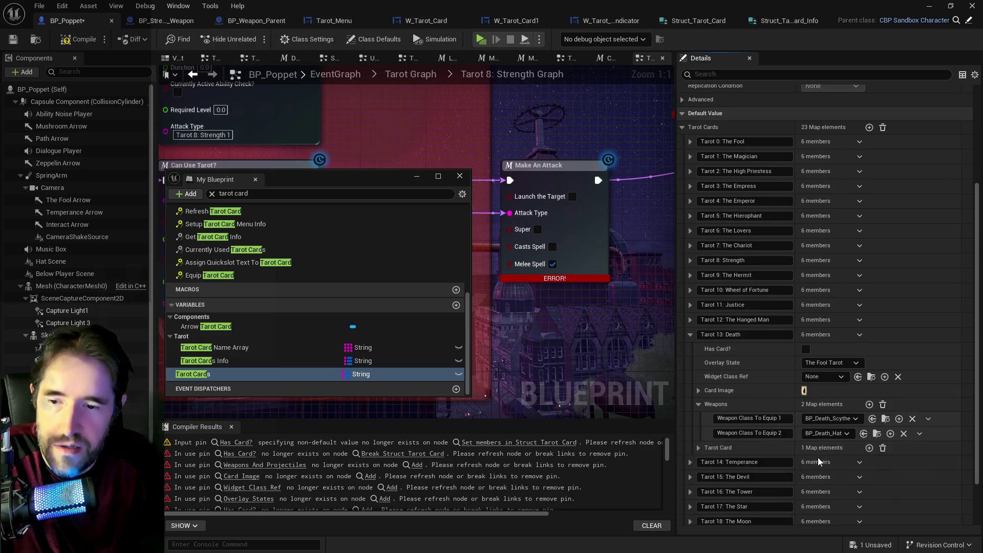
left_click(689, 336)
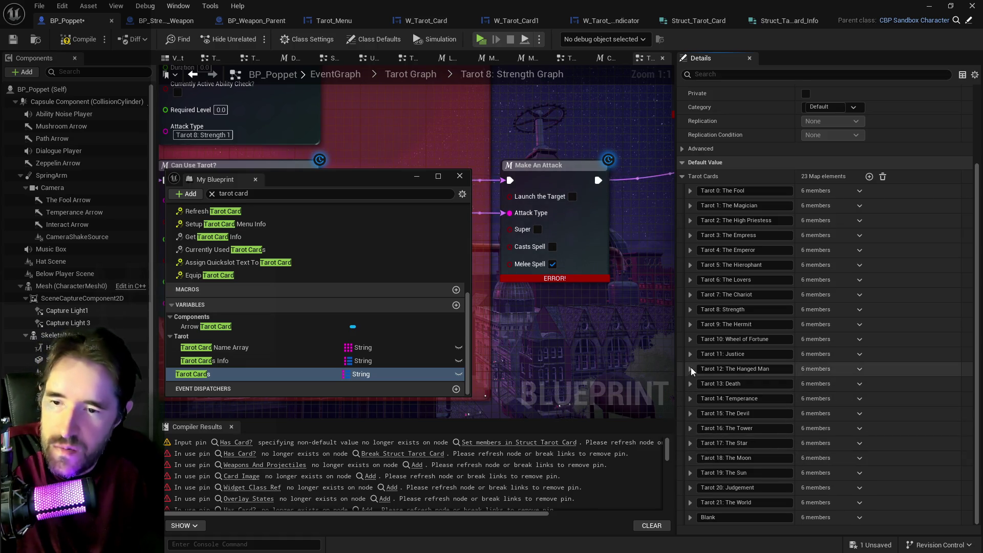
left_click(688, 399)
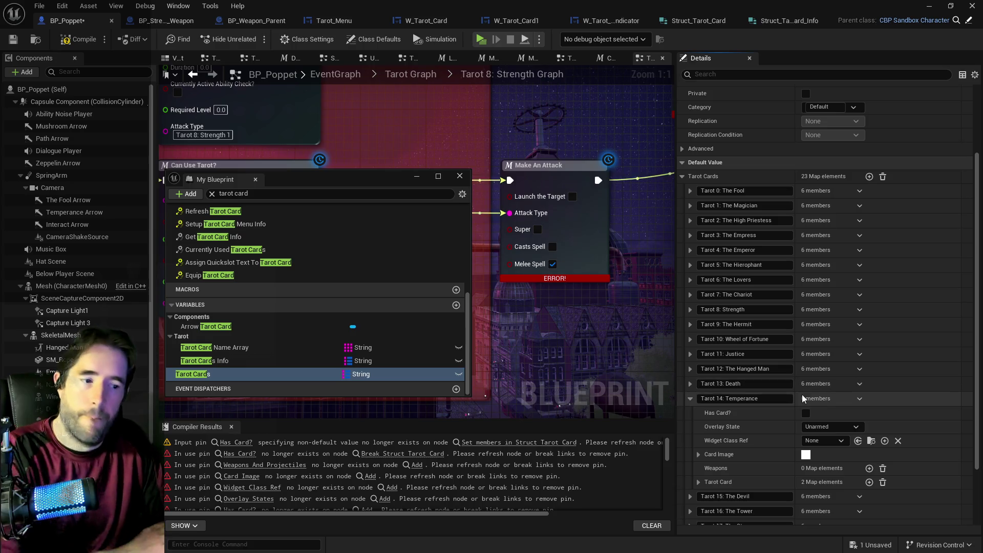
- Give Temperance its card image, The Temperance Tarot overlay and the W_Tarot_Hanged_Man widget class
left_click(699, 455)
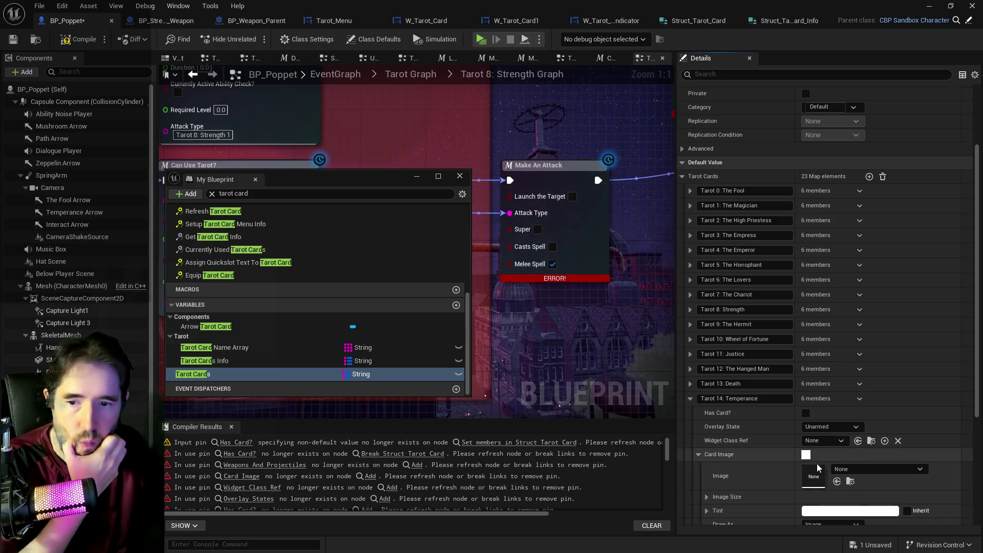
left_click(698, 454)
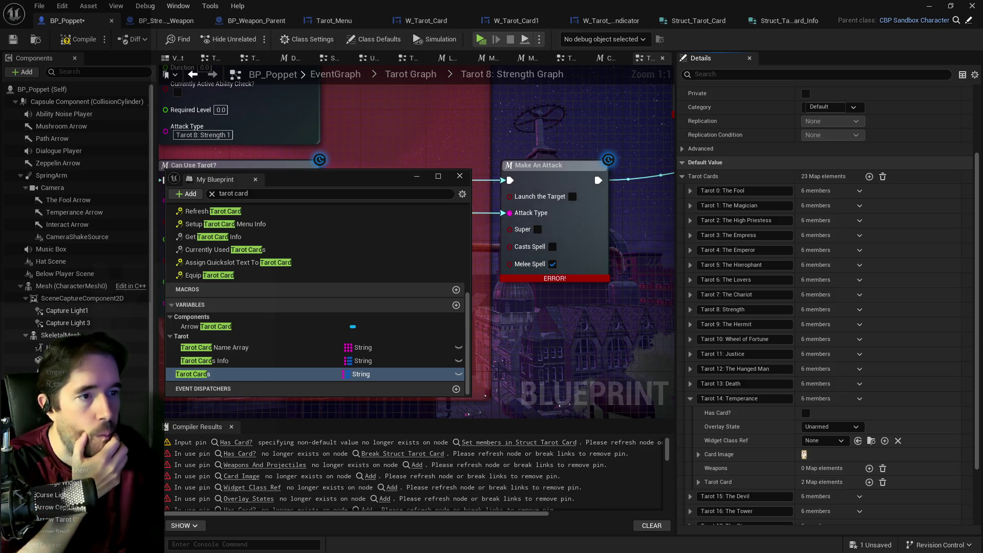
left_click(829, 426)
left_click(830, 456)
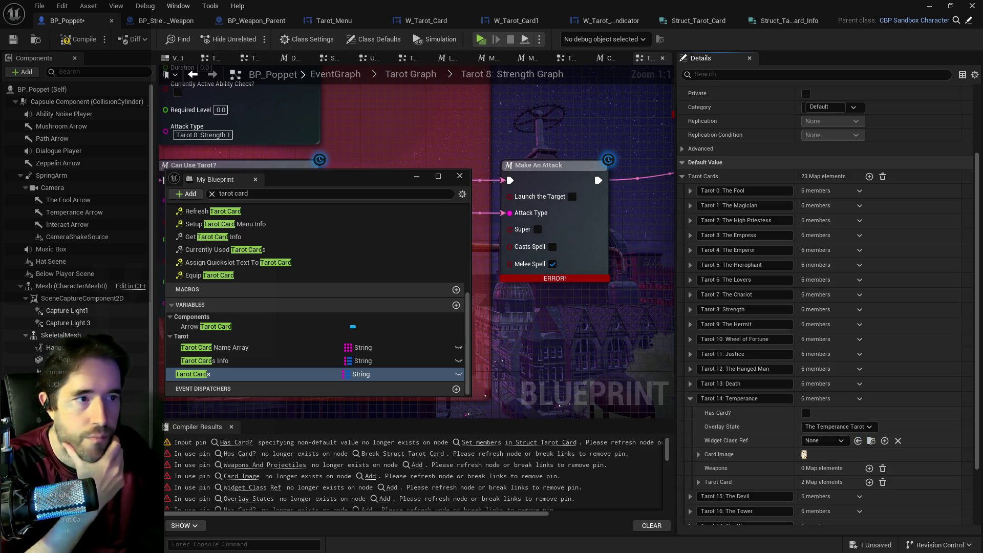
left_click(822, 443)
type("ha")
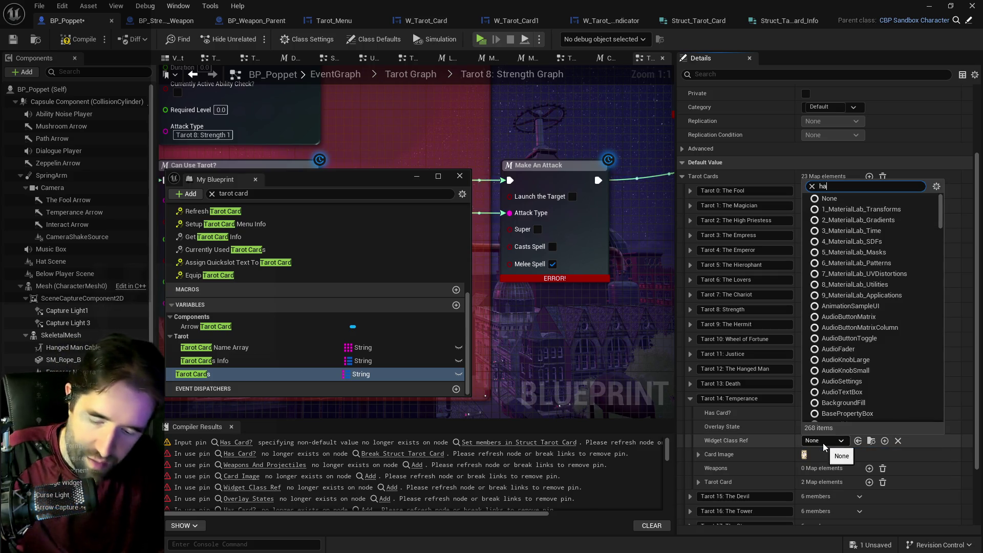
type("nged")
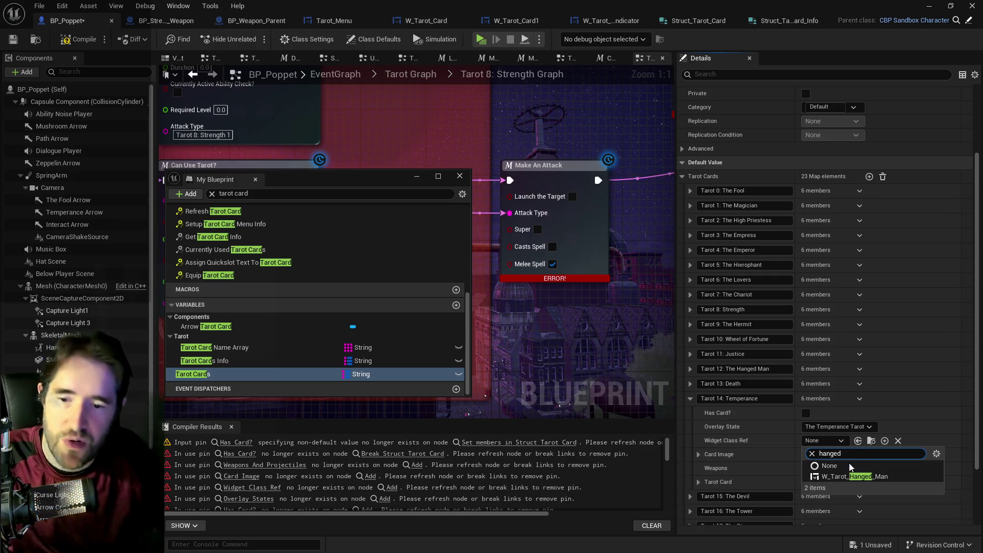
left_click(853, 477)
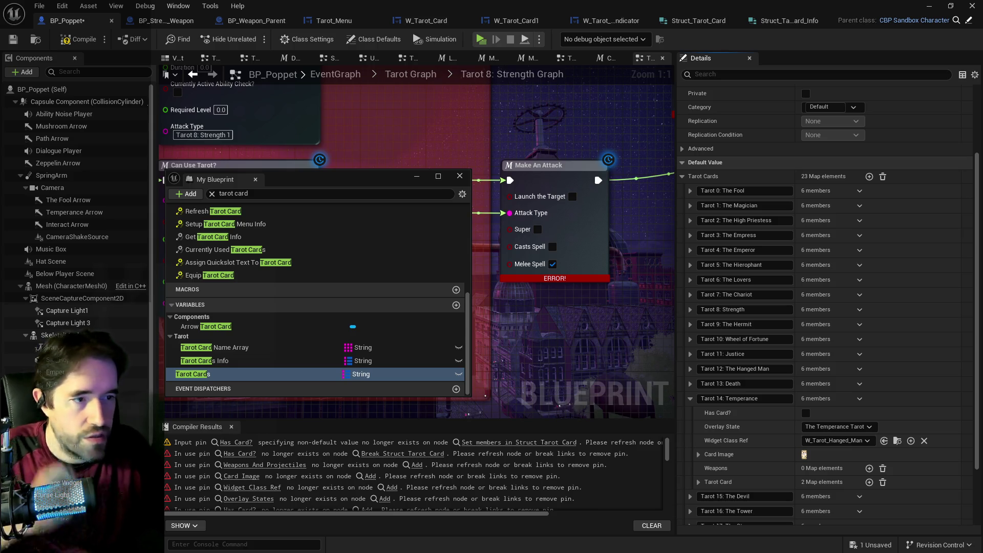
- Paste the copied weapons into Temperance and remove its Projectile To Spawn 1 entry
right_click(901, 476)
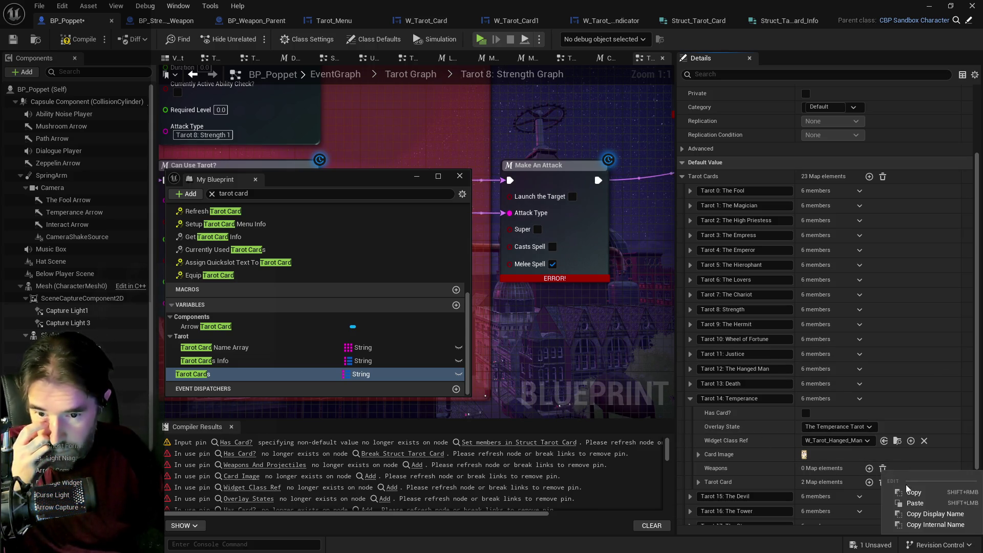
left_click(915, 503)
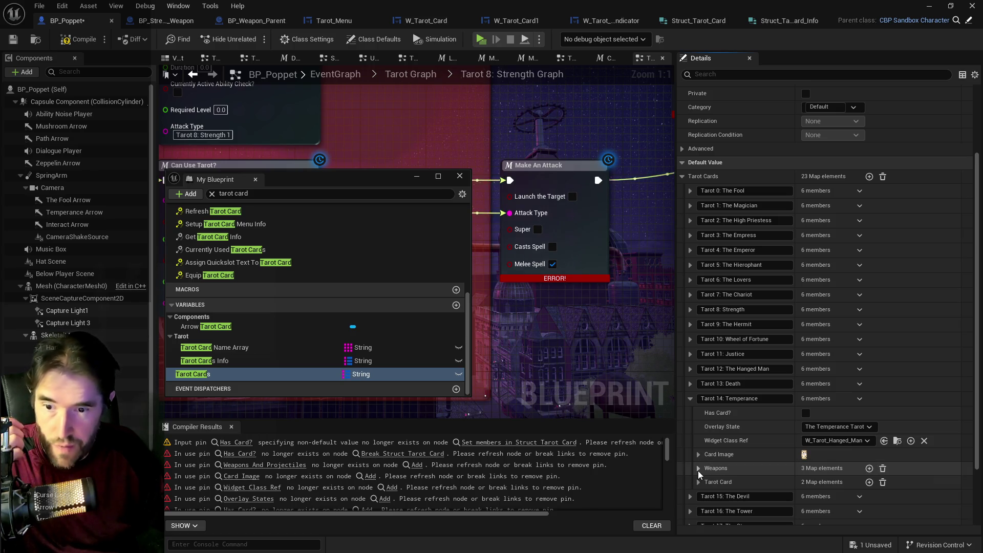
left_click(698, 471)
left_click(951, 479)
left_click(948, 500)
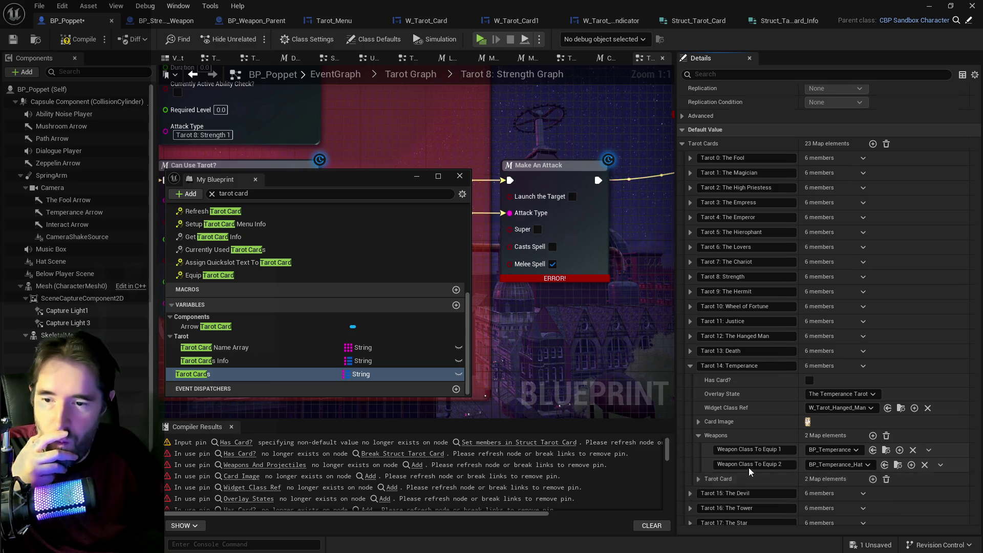
left_click(697, 435)
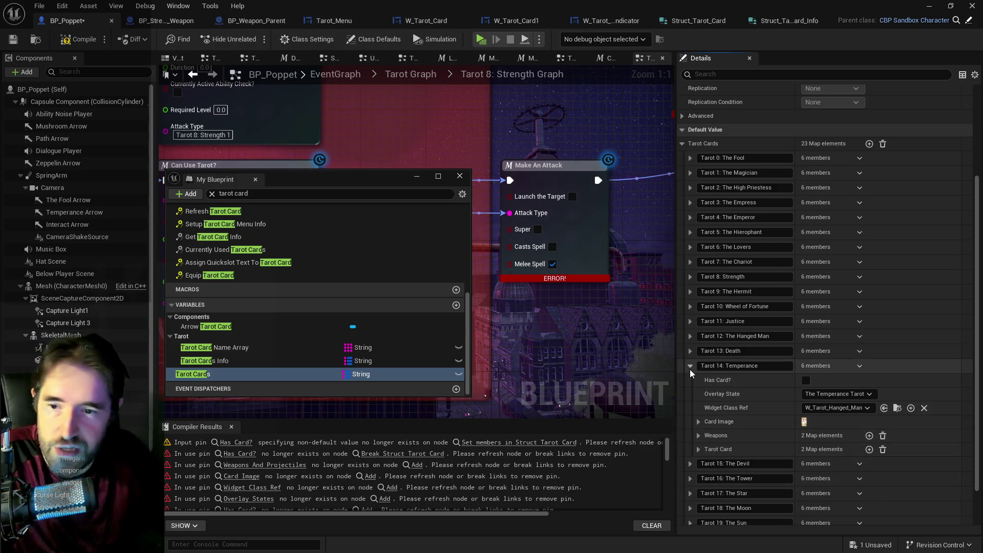
left_click(690, 369)
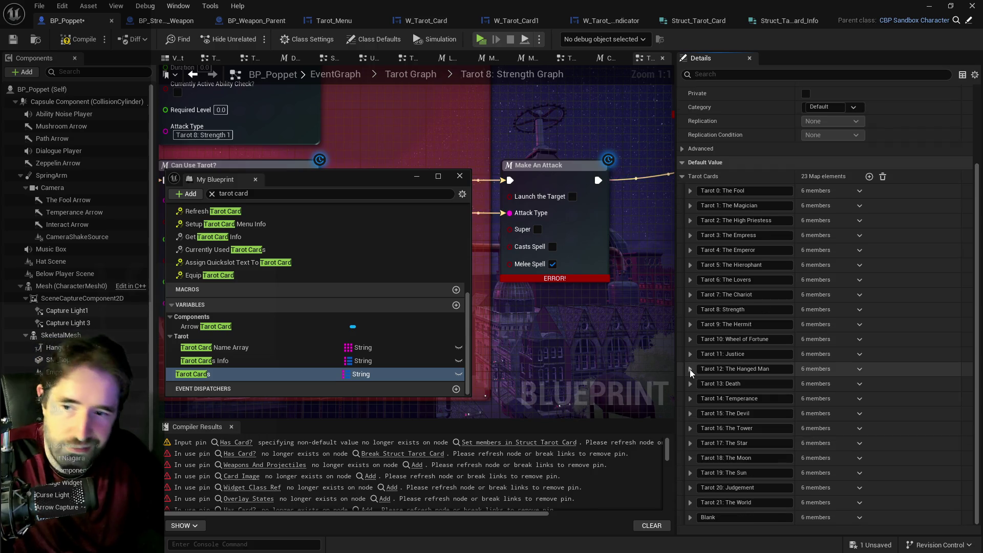
left_click(689, 413)
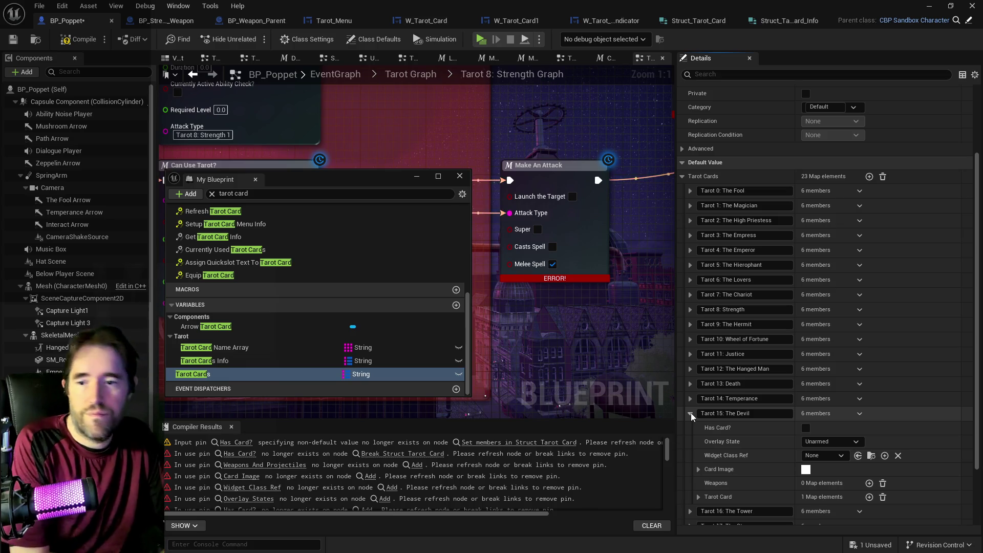
- Assign the card image for the Tarot 15: The Devil entry in Tarot Cards
scroll(690, 413, "down", 3)
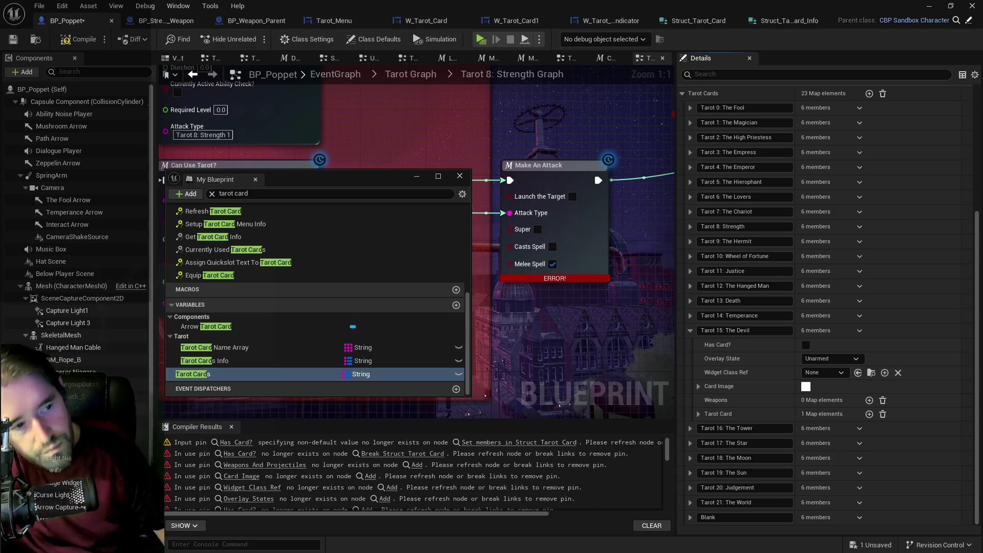
left_click(192, 373)
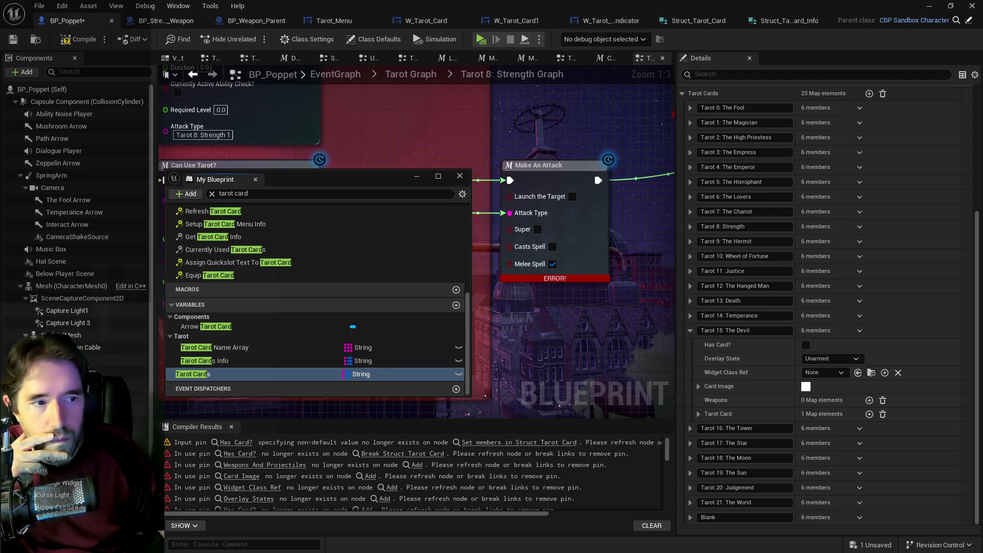
left_click(698, 386)
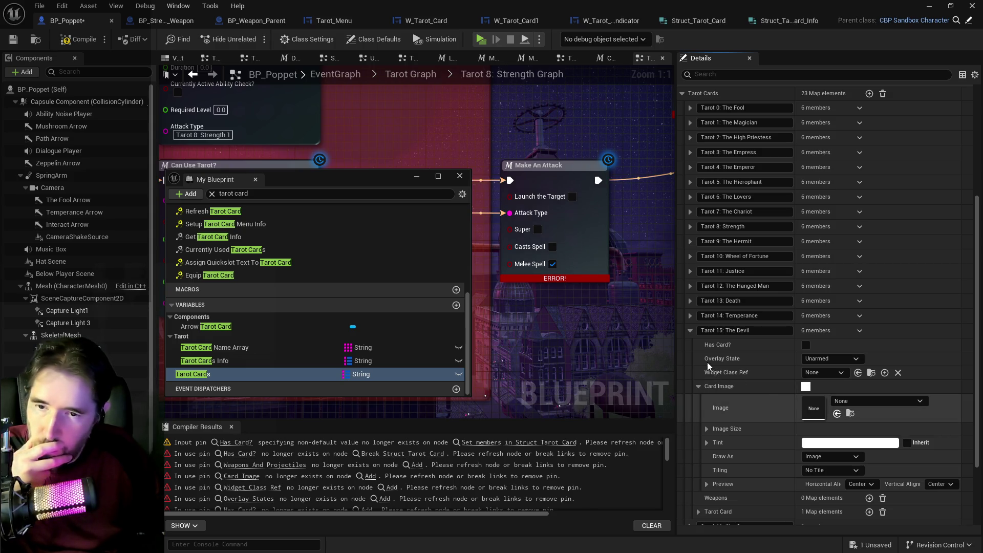
left_click(697, 386)
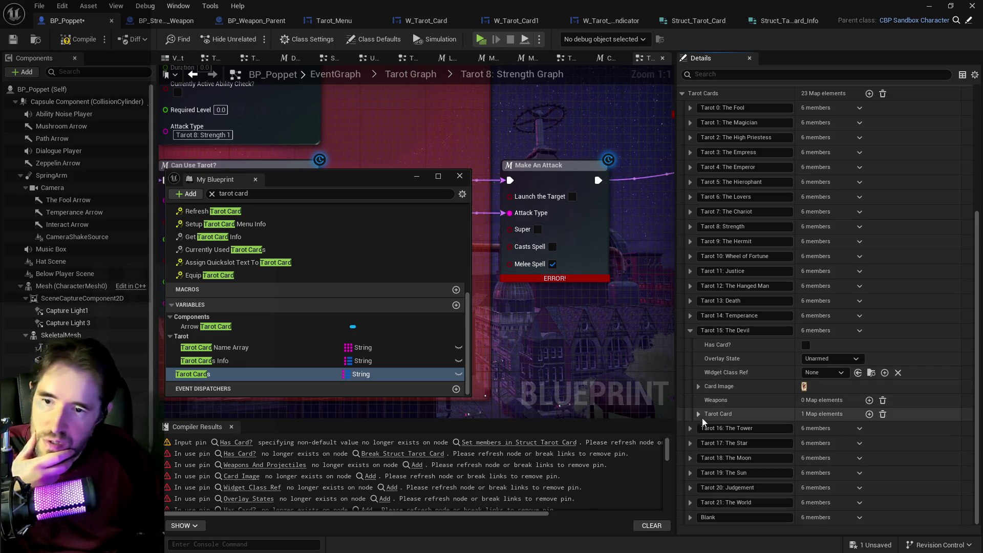
- Set The Tower's Card Image to Tarot_16_The_Tower_Sprite from the selected asset
left_click(691, 427)
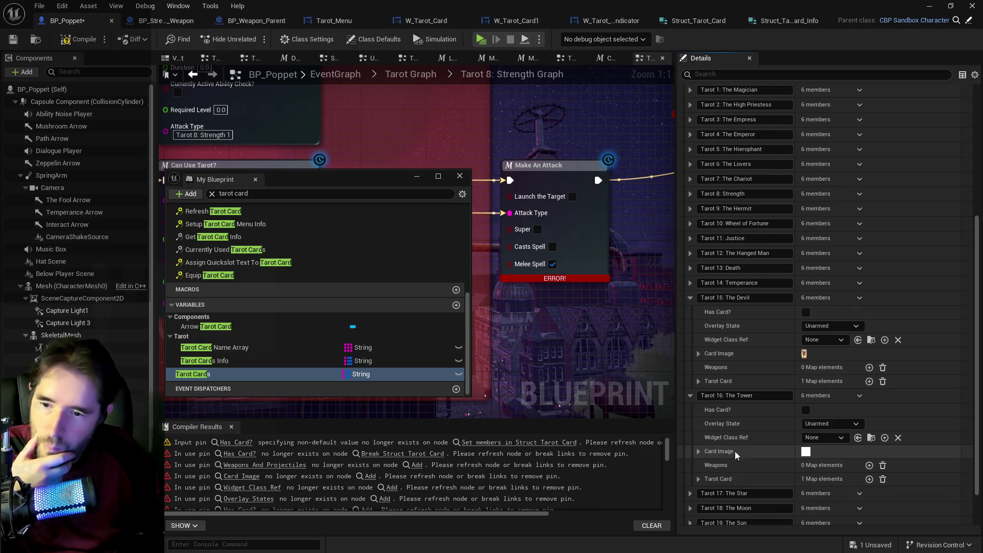
left_click(699, 450)
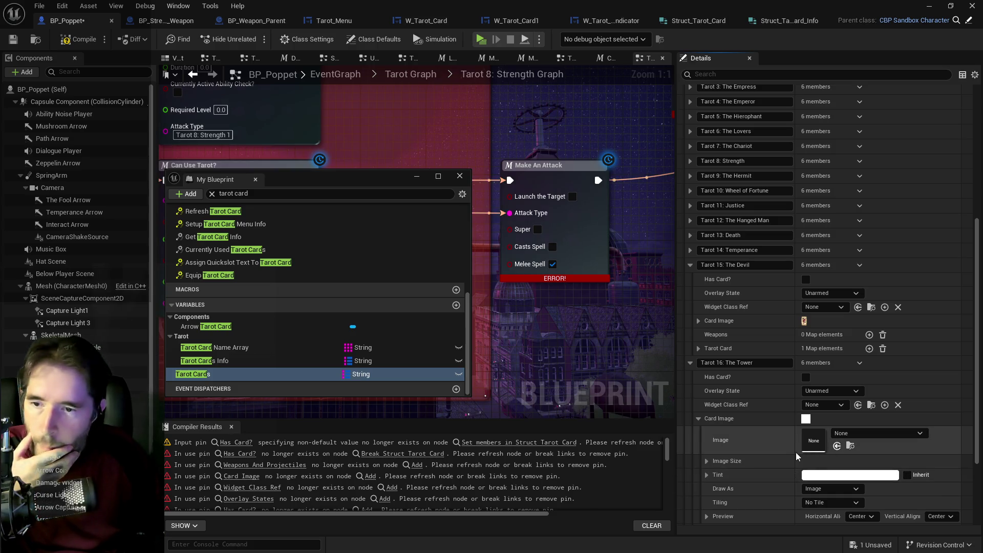
left_click(836, 445)
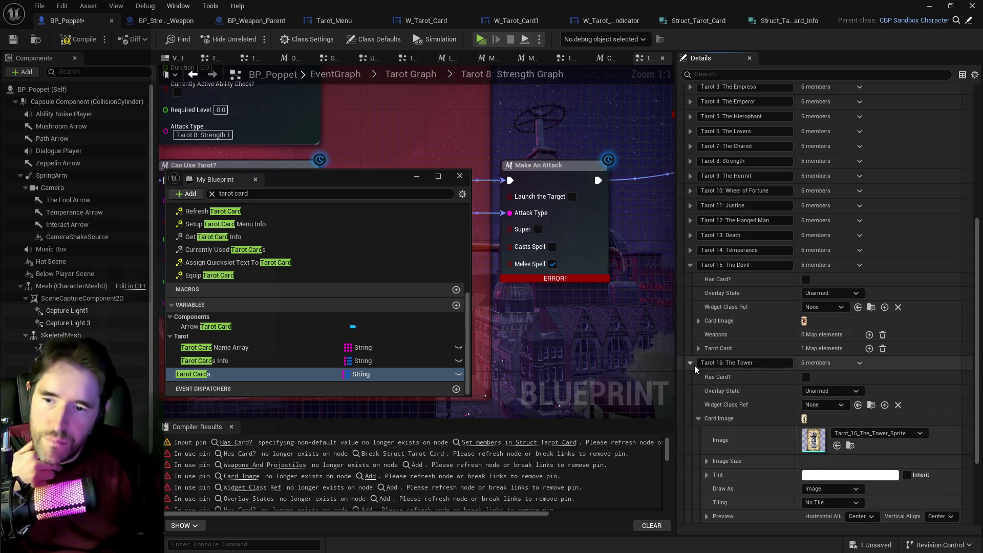
left_click(691, 363)
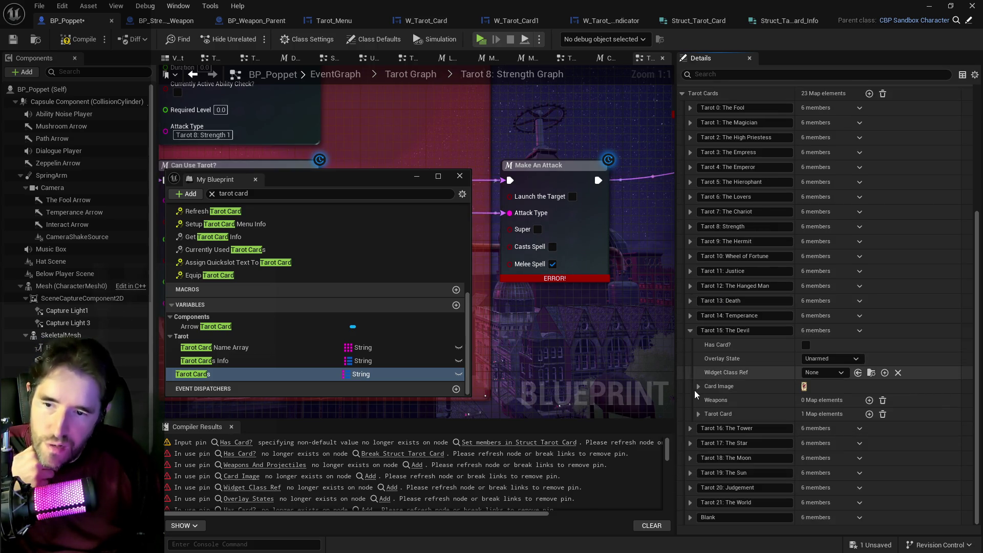
- Set the card images for The Star, The Moon and The Sun entries
left_click(690, 443)
scroll(909, 489, "down", 2)
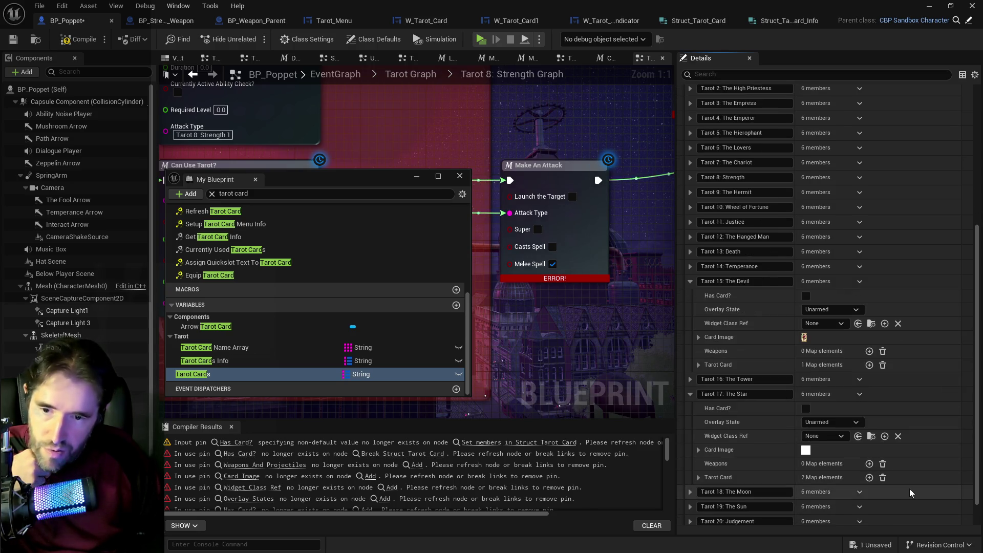
left_click(698, 450)
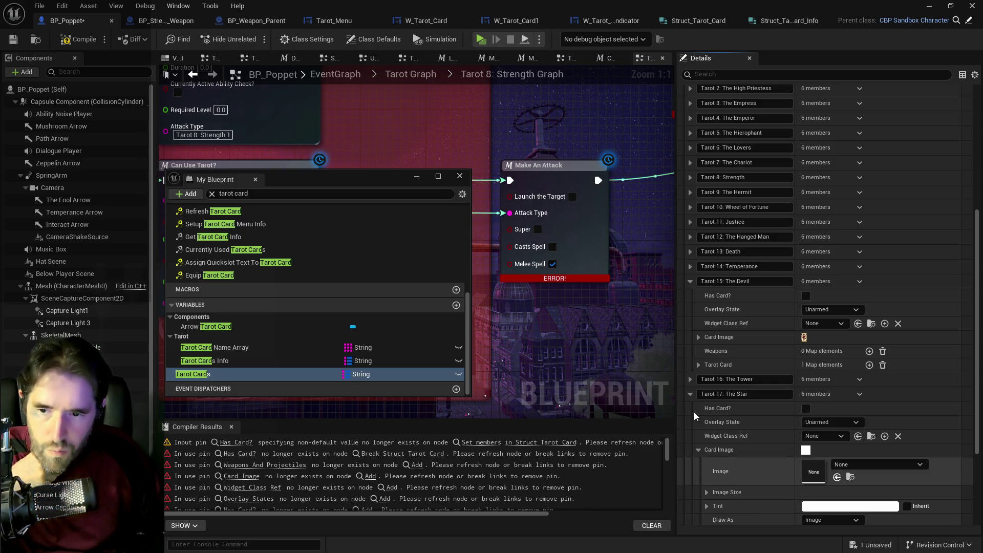
left_click(699, 398)
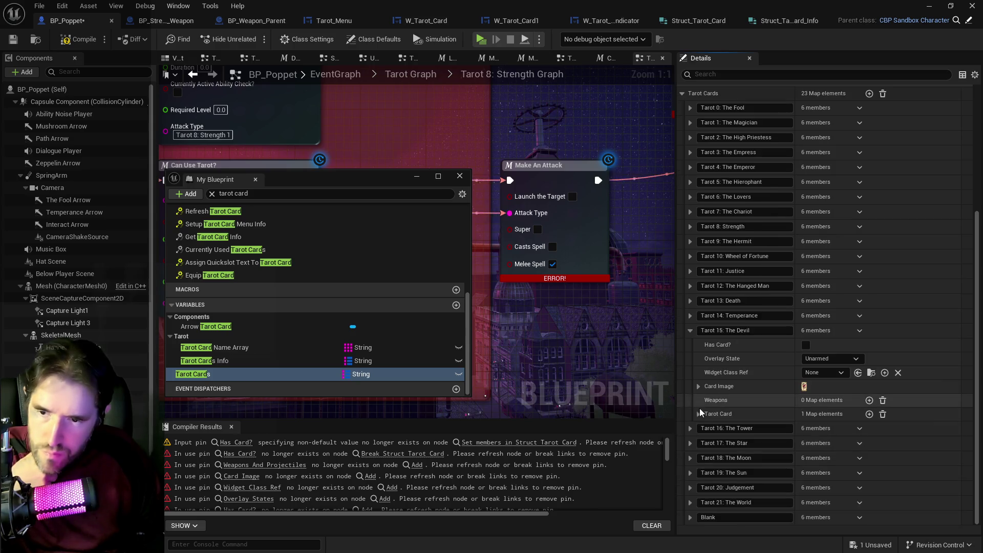
left_click(691, 458)
scroll(877, 480, "down", 3)
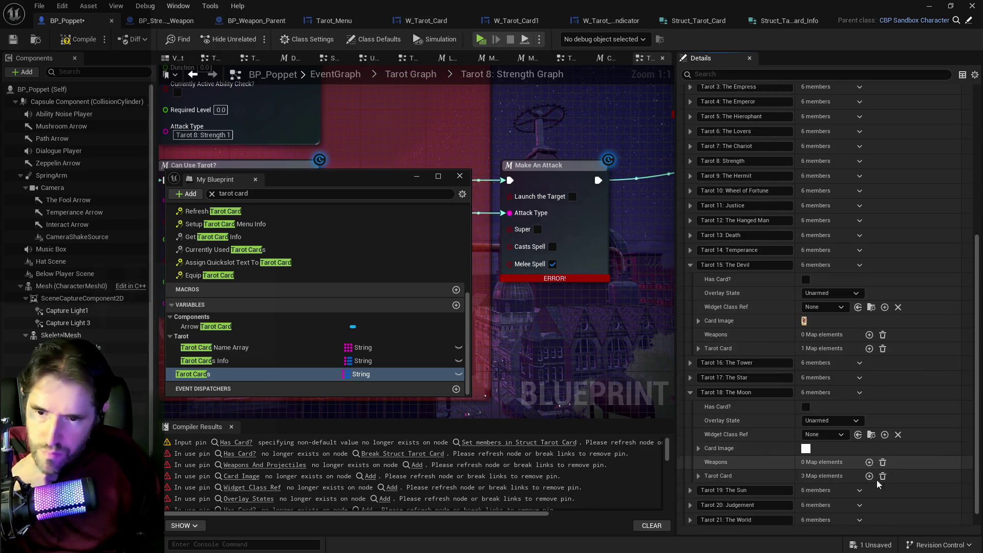
left_click(699, 448)
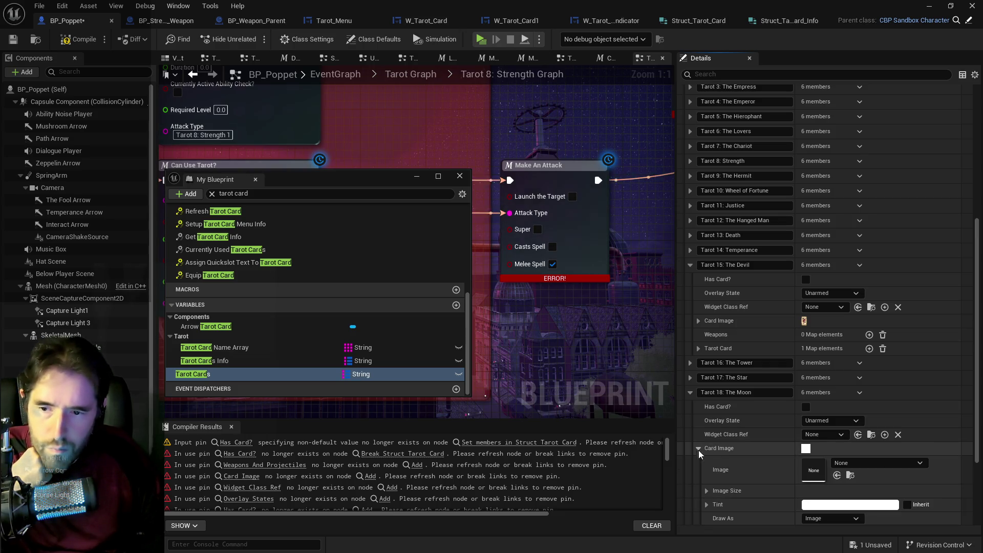
left_click(690, 392)
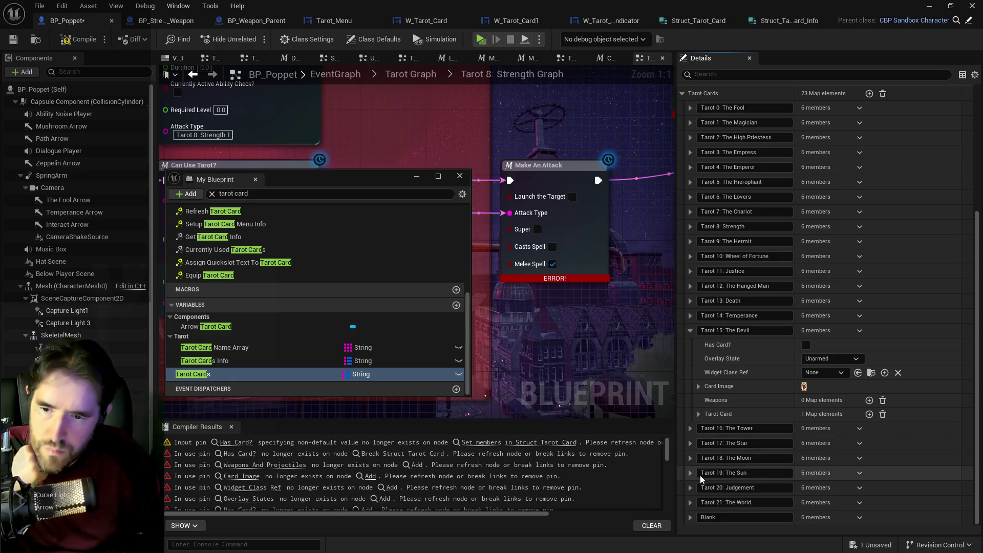
left_click(691, 472)
scroll(714, 475, "down", 3)
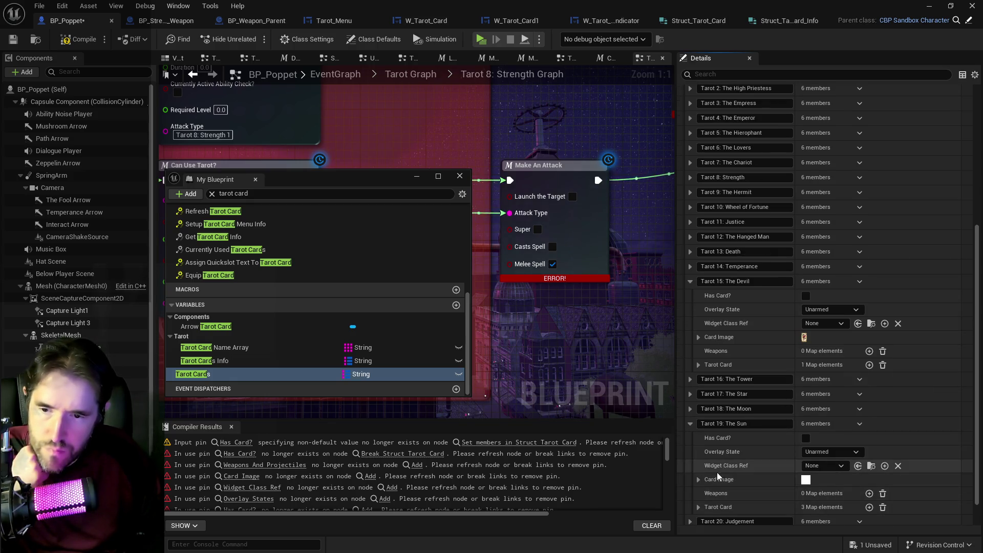
left_click(698, 479)
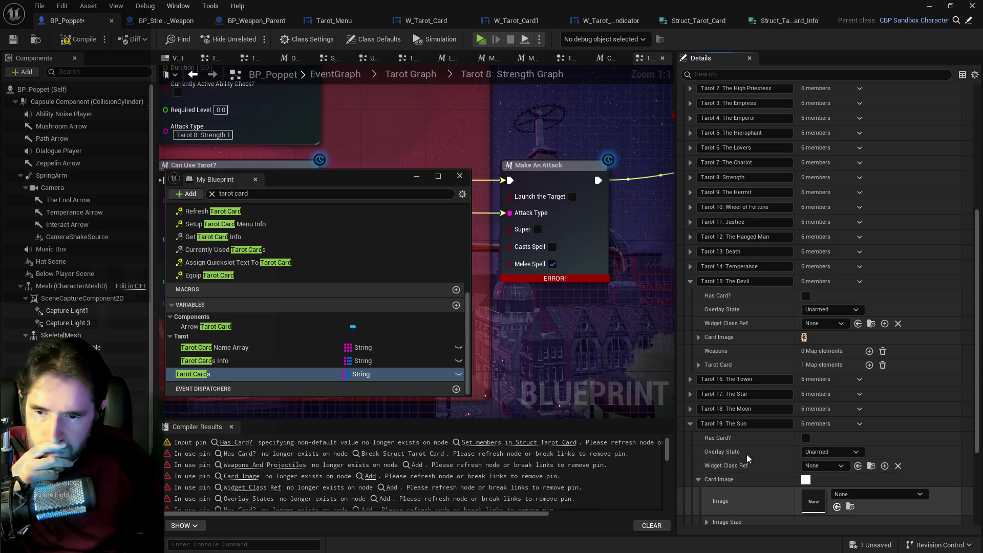
left_click(691, 424)
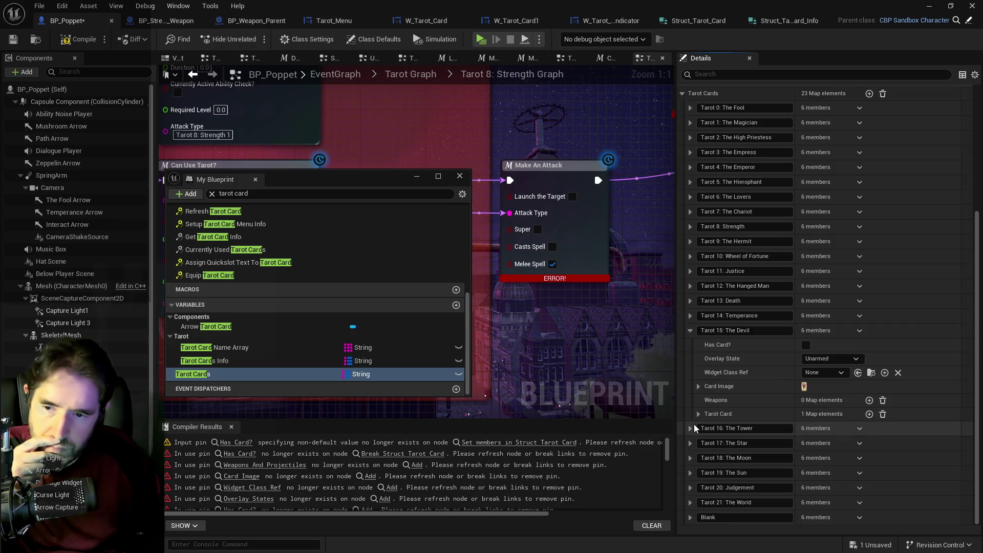
- Set the card images for the Judgement and The World entries
left_click(690, 488)
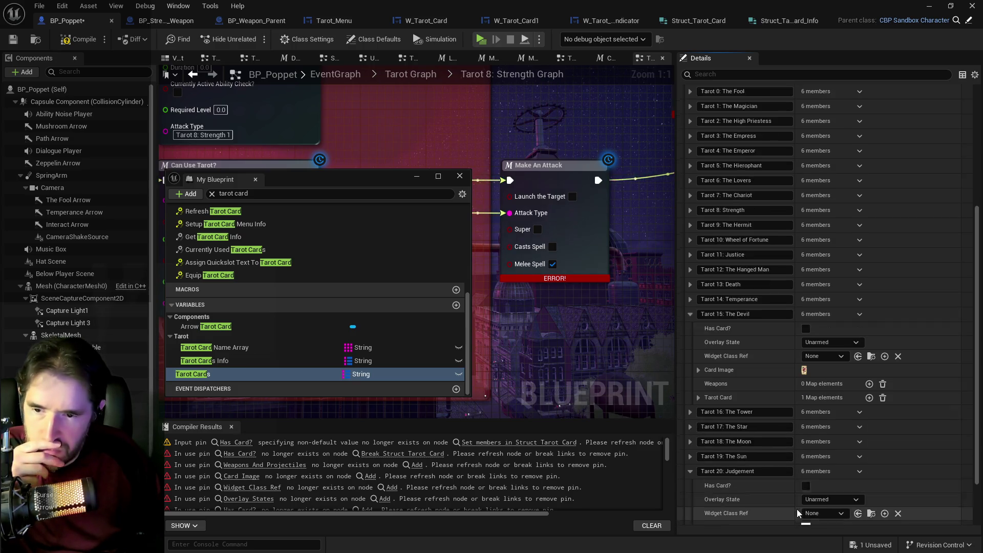
scroll(819, 508, "down", 3)
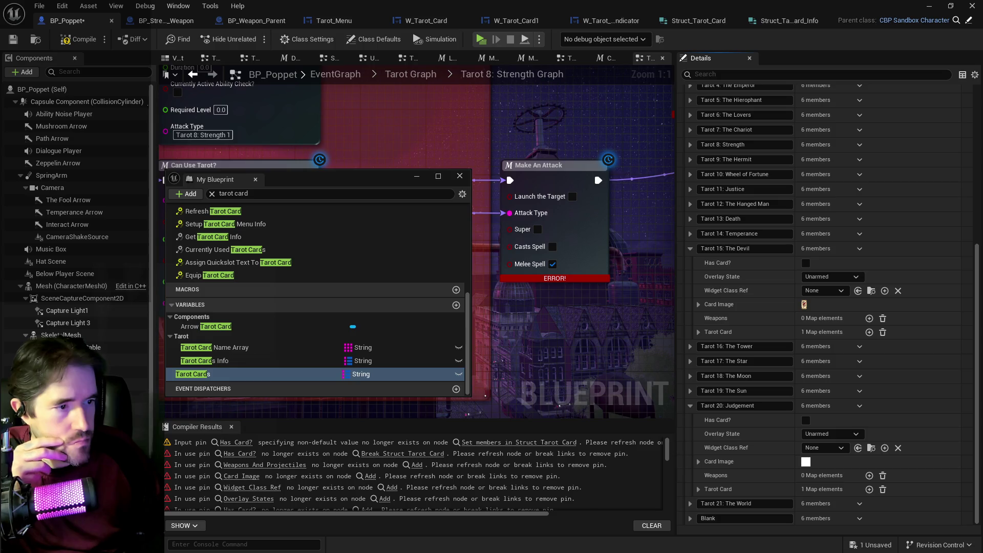
left_click(698, 462)
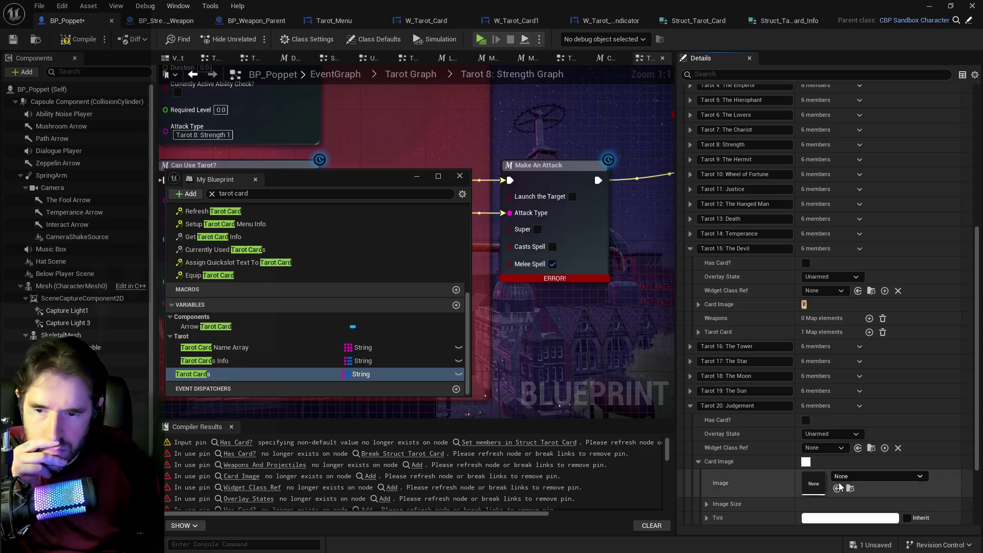
left_click(690, 405)
left_click(690, 502)
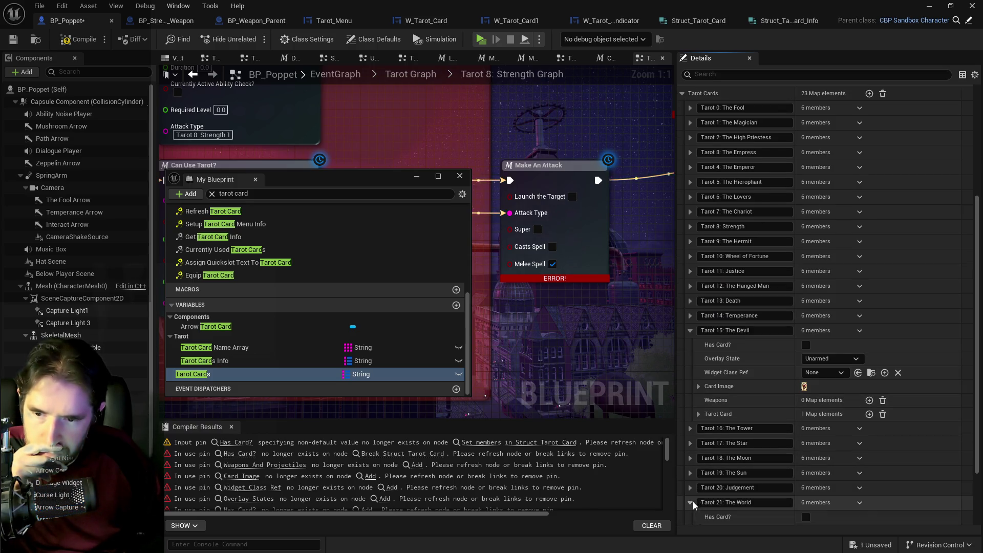
scroll(757, 502, "down", 3)
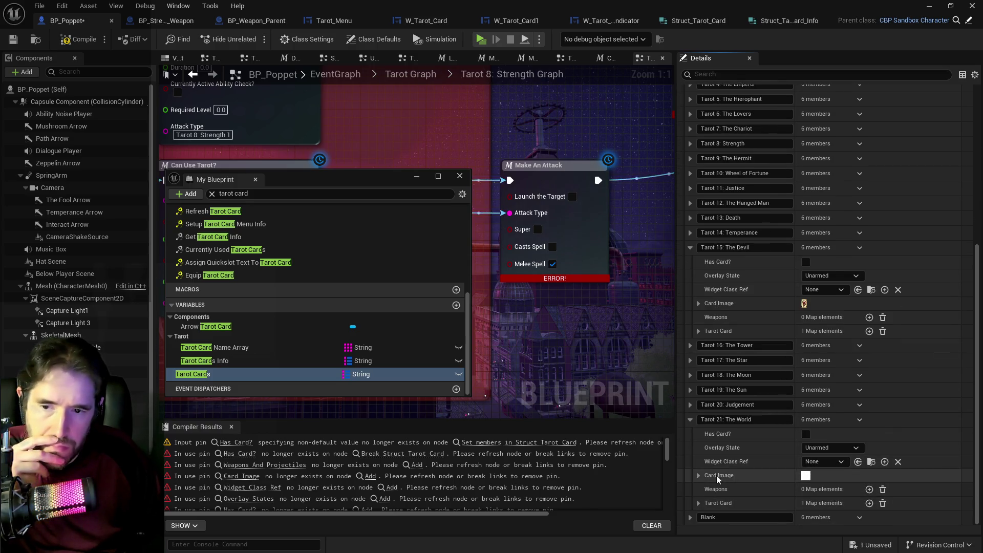
left_click(698, 476)
scroll(699, 477, "down", 3)
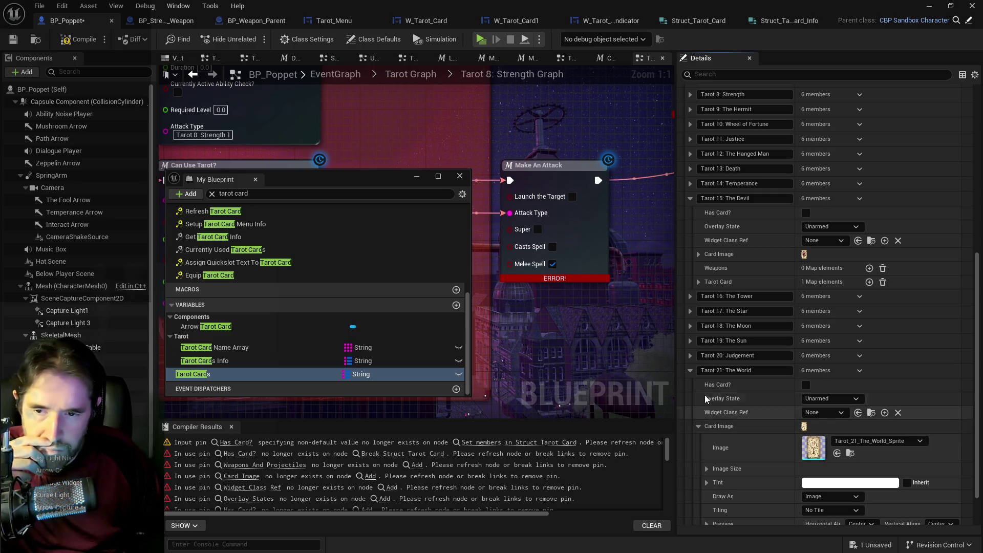
left_click(689, 370)
- Assign Tarot_Back_Sprite to the Blank card's image and save the blueprint with Ctrl+S
left_click(690, 516)
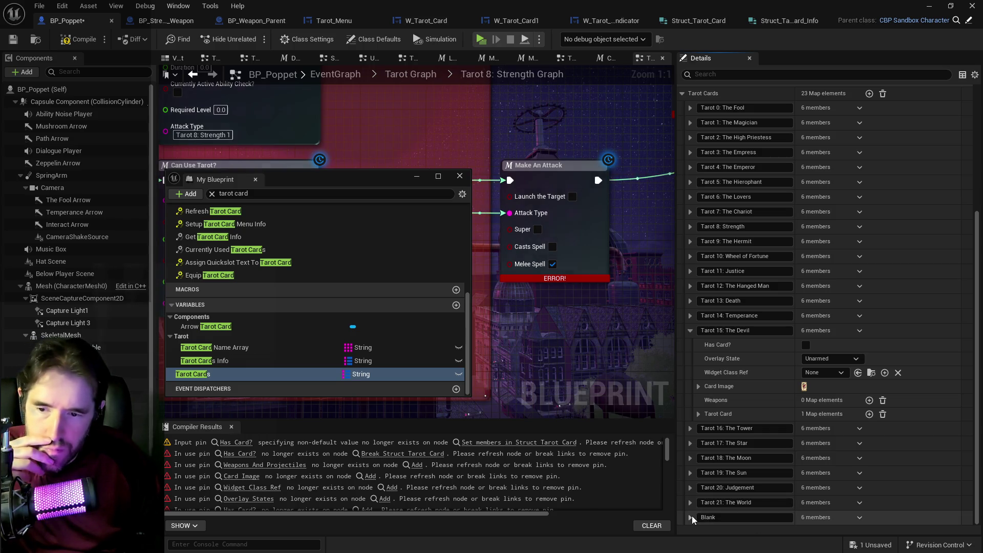
scroll(692, 515, "down", 3)
left_click(698, 490)
scroll(696, 489, "down", 2)
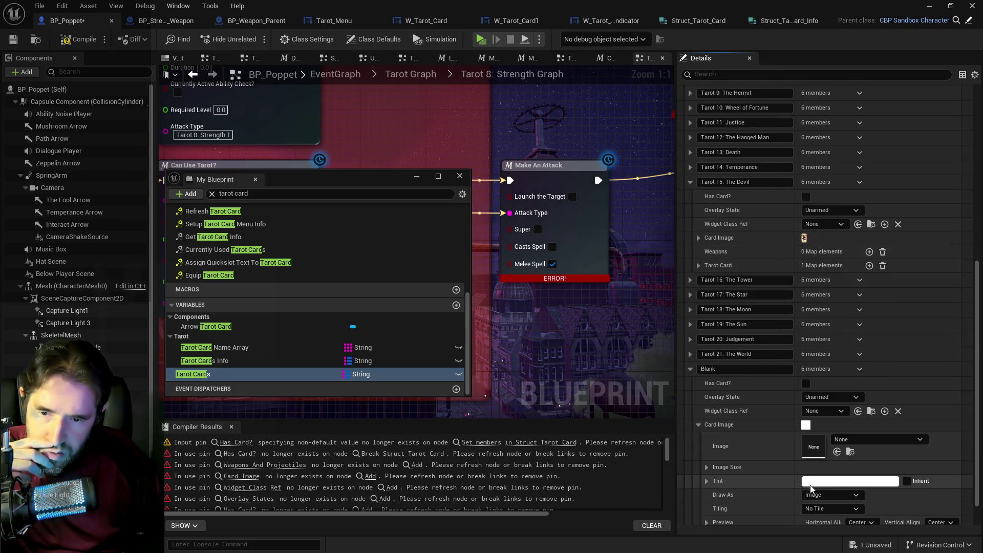
left_click(837, 452)
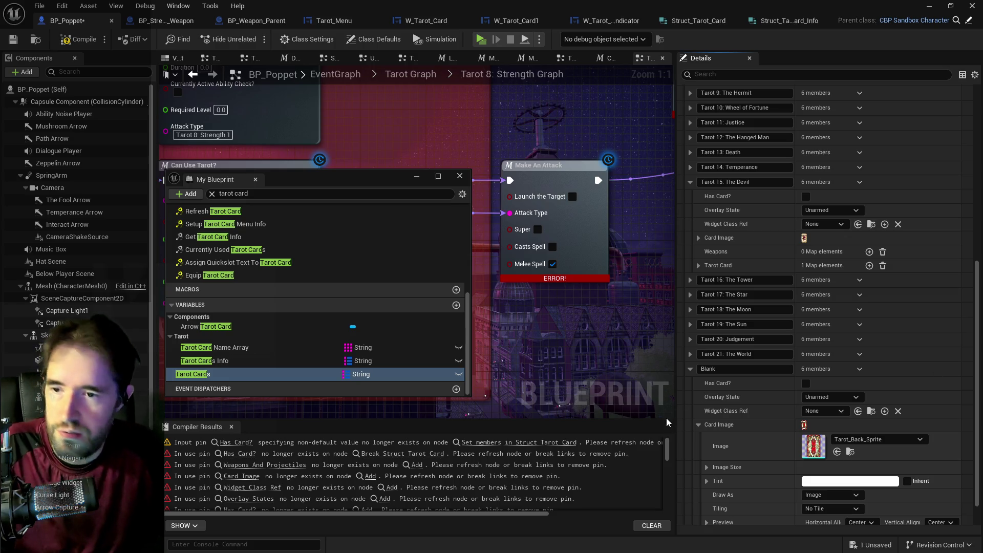
left_click(693, 365)
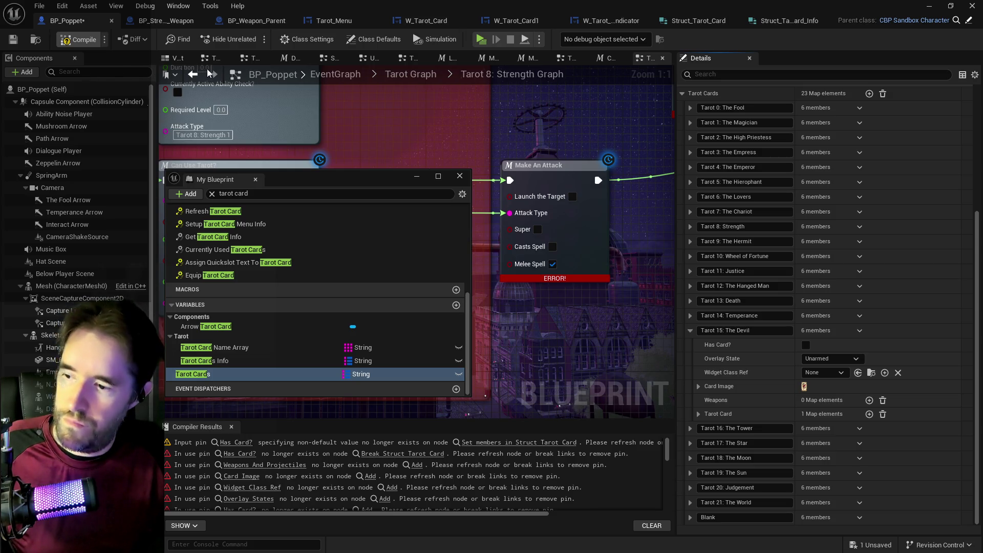
key("ctrl+s")
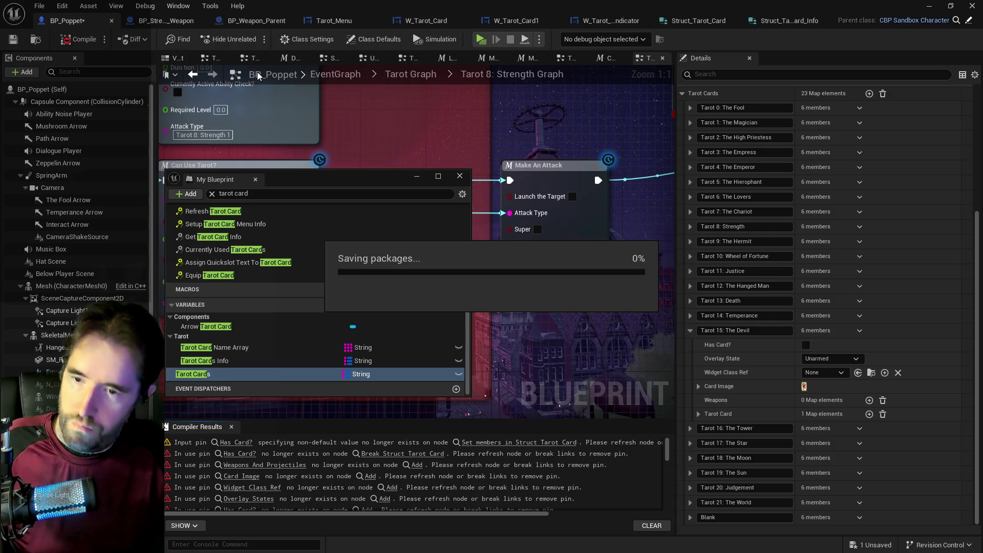
left_click(690, 330)
- Set The Moon's Overlay State to The Temperance Tarot
left_click(690, 458)
scroll(690, 460, "down", 2)
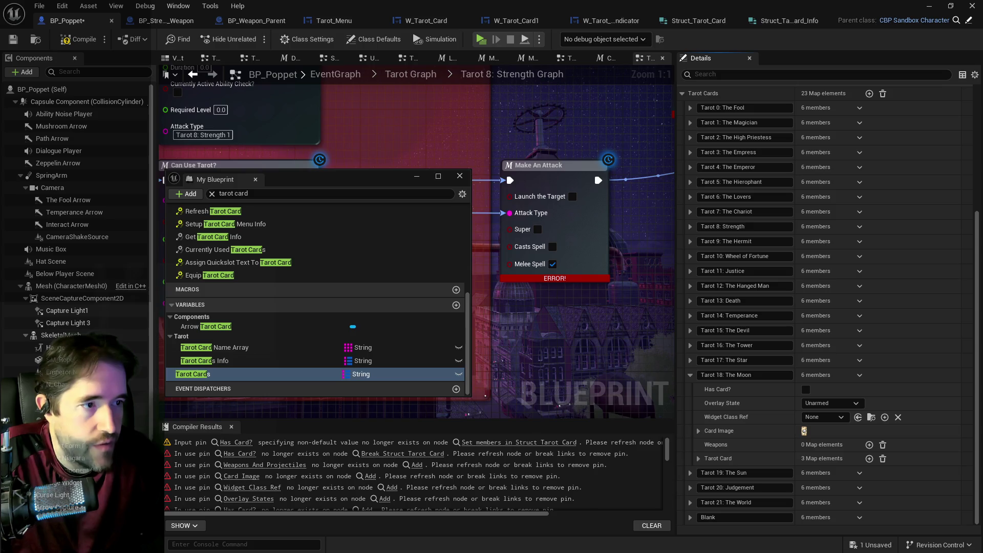
left_click(828, 403)
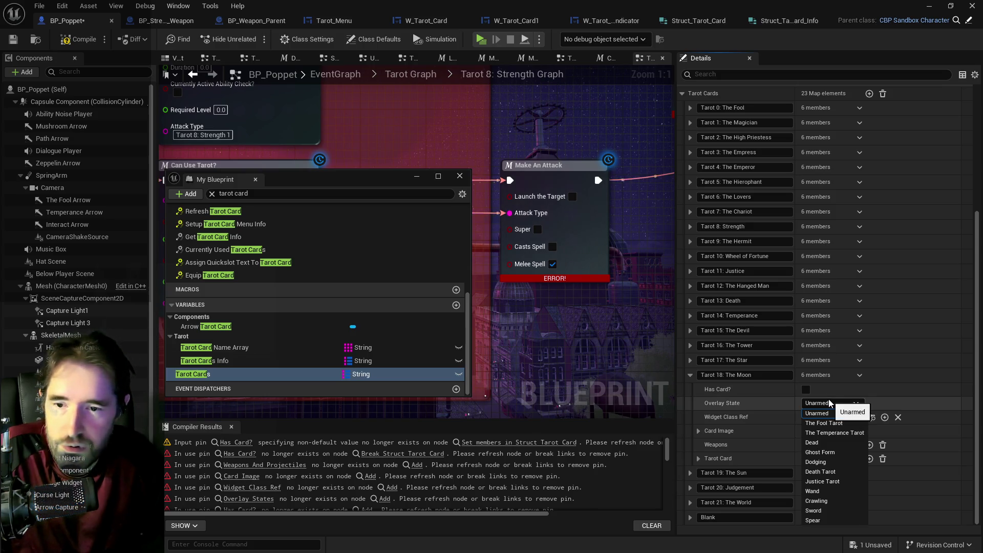
left_click(824, 431)
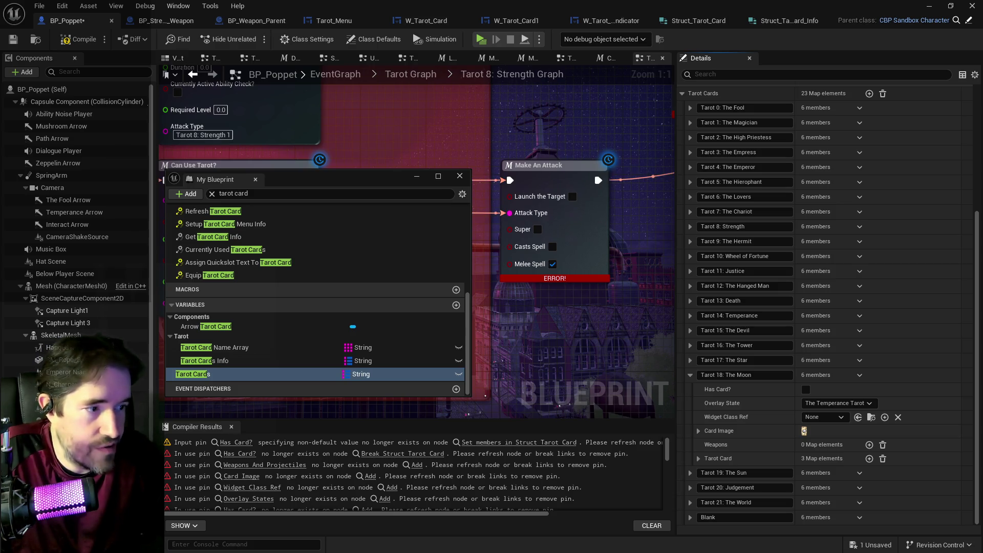
right_click(902, 447)
left_click(926, 484)
- Delete the empty Projectile To Spawn 1 entry from The Moon's Weapons map
left_click(698, 431)
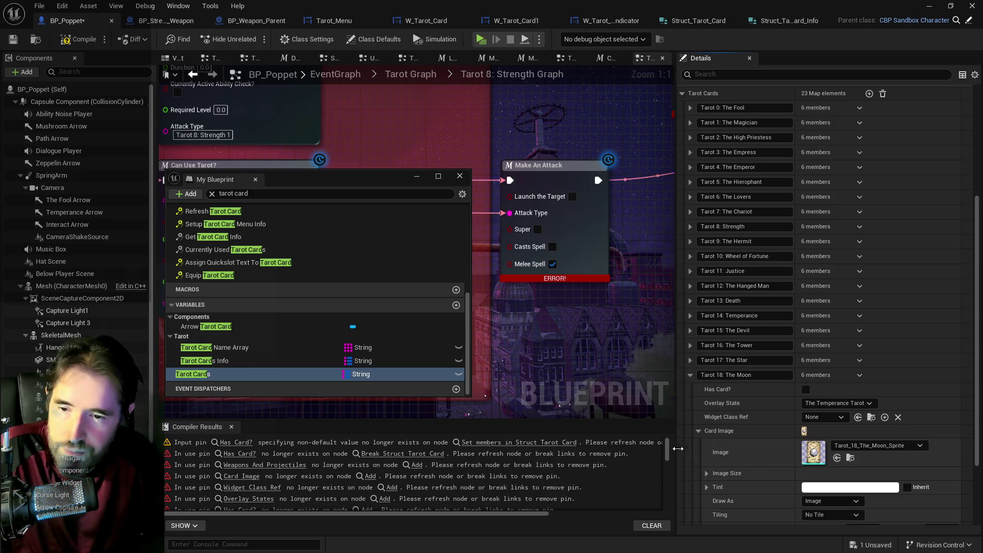
left_click(698, 430)
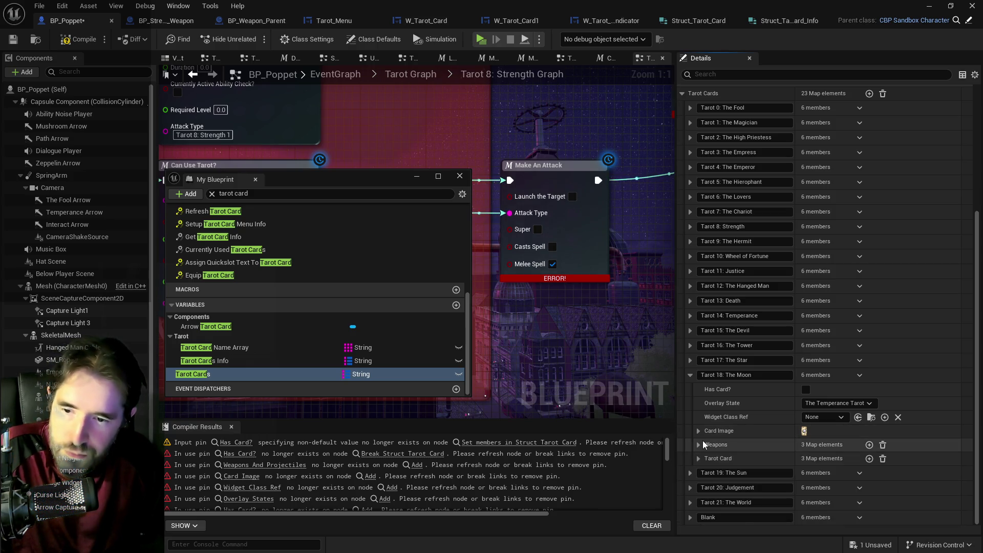
left_click(698, 444)
left_click(895, 487)
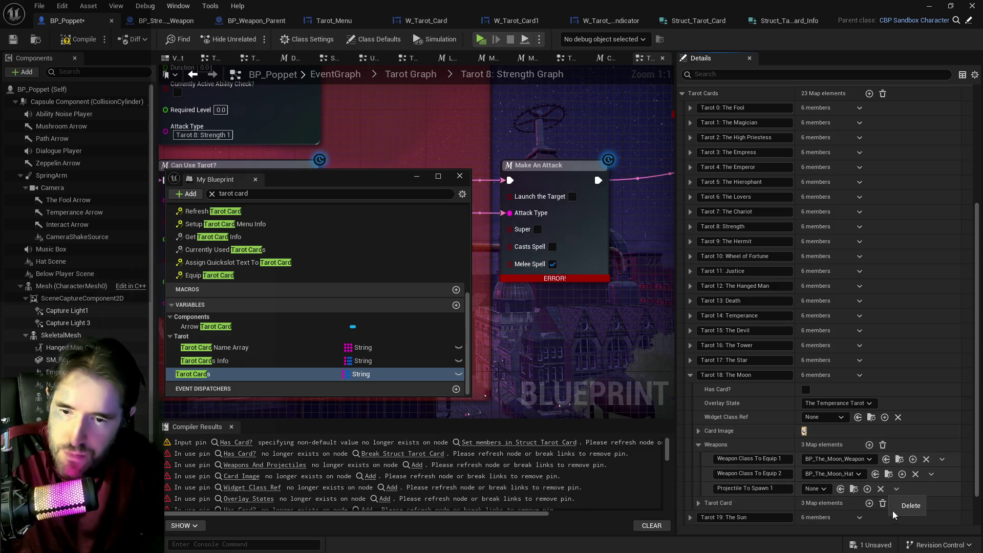
left_click(893, 508)
left_click(689, 370)
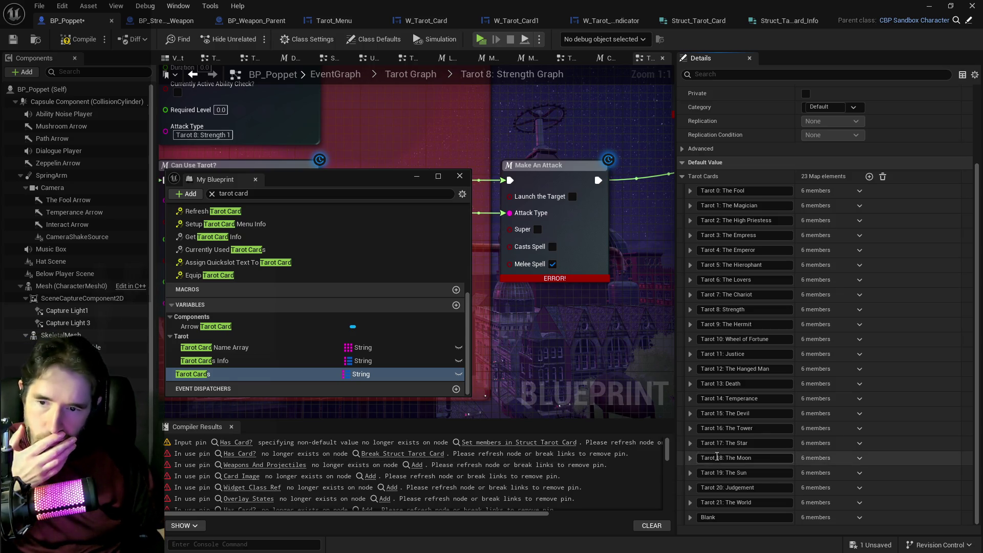
- Delete Projectile To Spawn 1 from The Sun's Weapons, leaving its two weapon classes
left_click(691, 458)
scroll(692, 458, "down", 3)
left_click(690, 392)
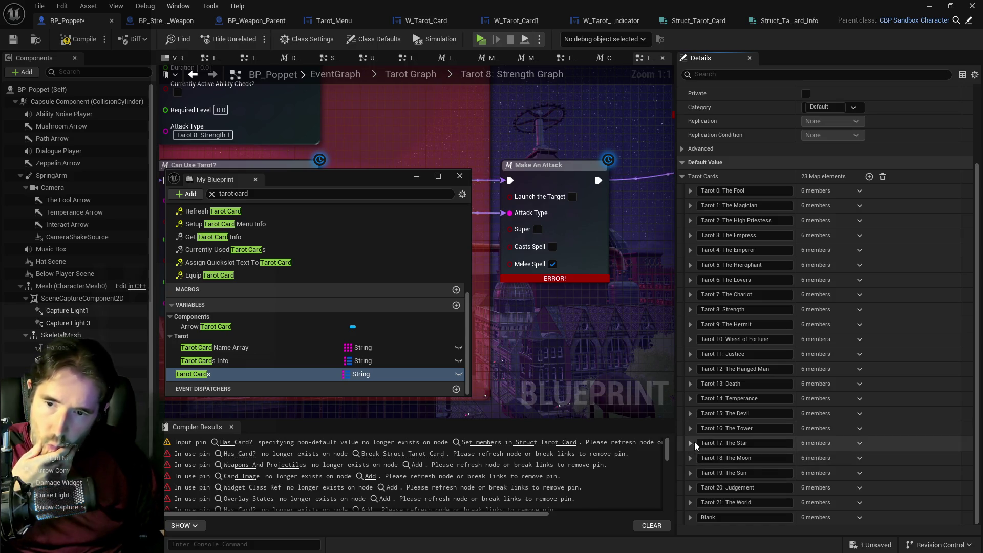
left_click(693, 472)
scroll(693, 471, "down", 3)
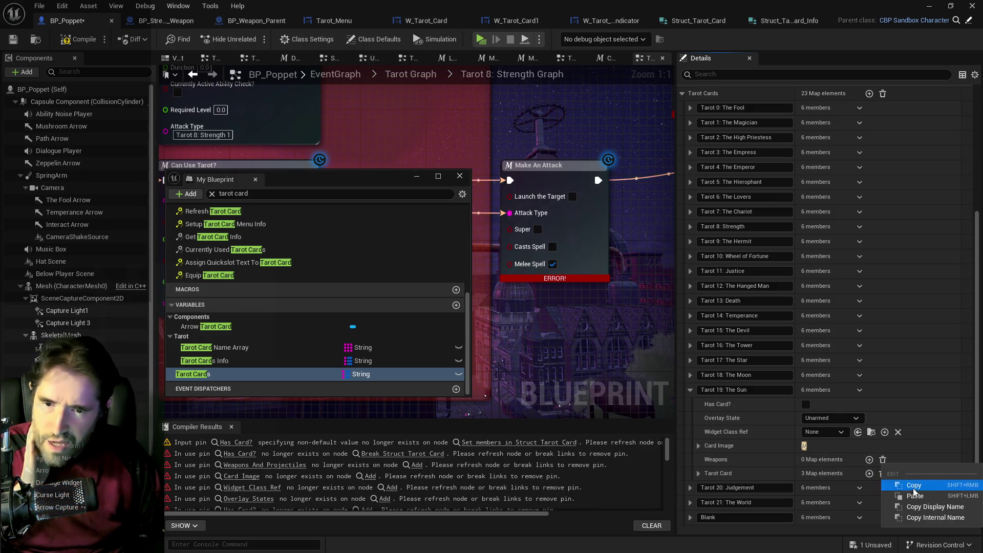
left_click(698, 445)
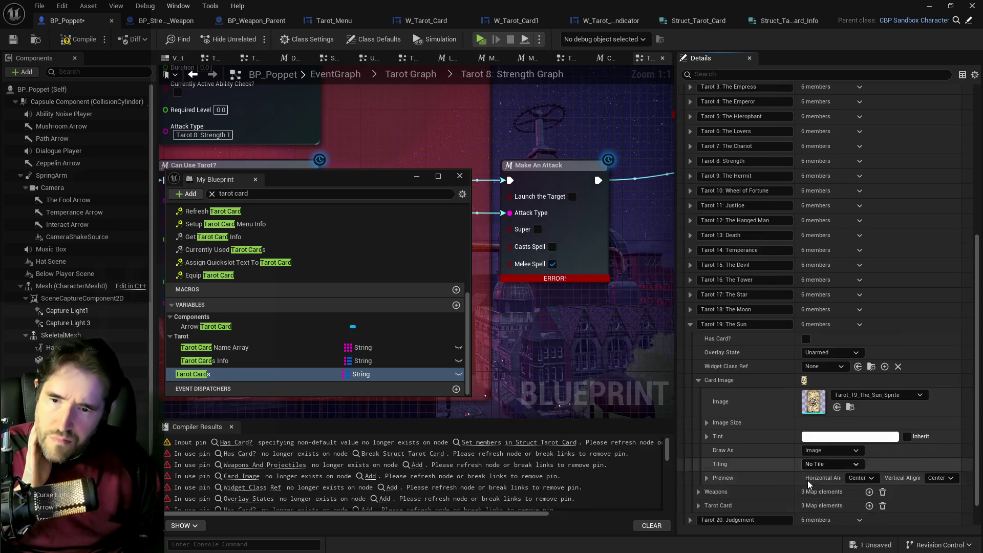
left_click(696, 460)
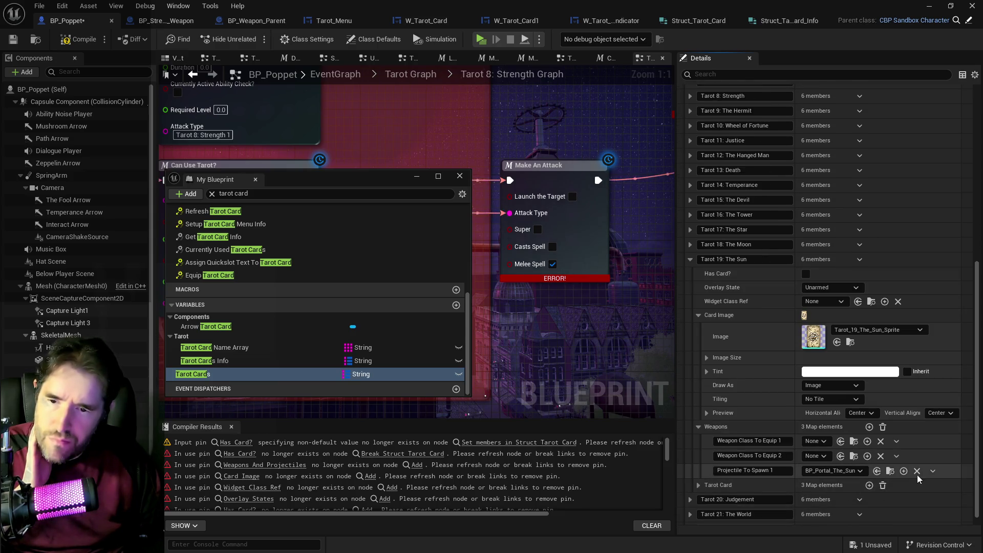
left_click(931, 471)
left_click(946, 487)
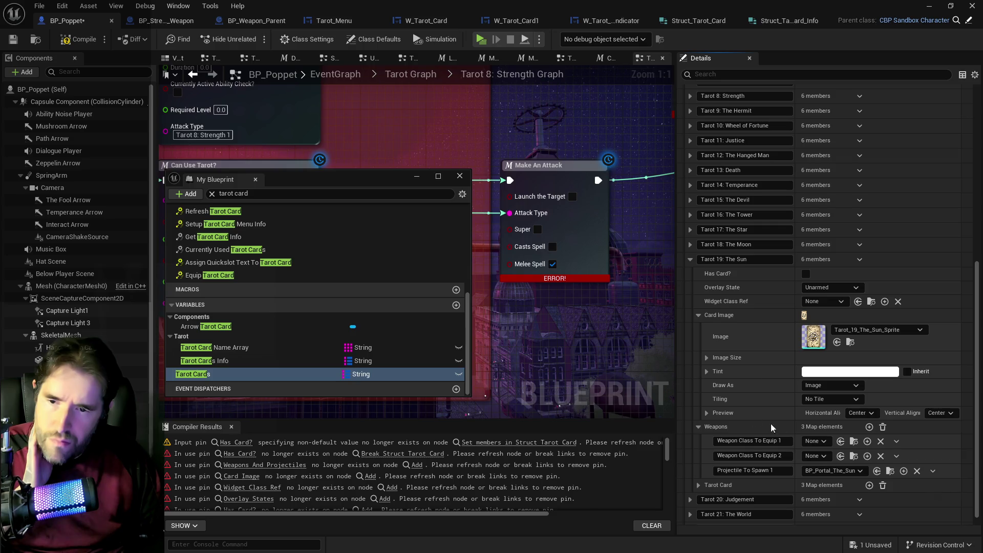
left_click(689, 263)
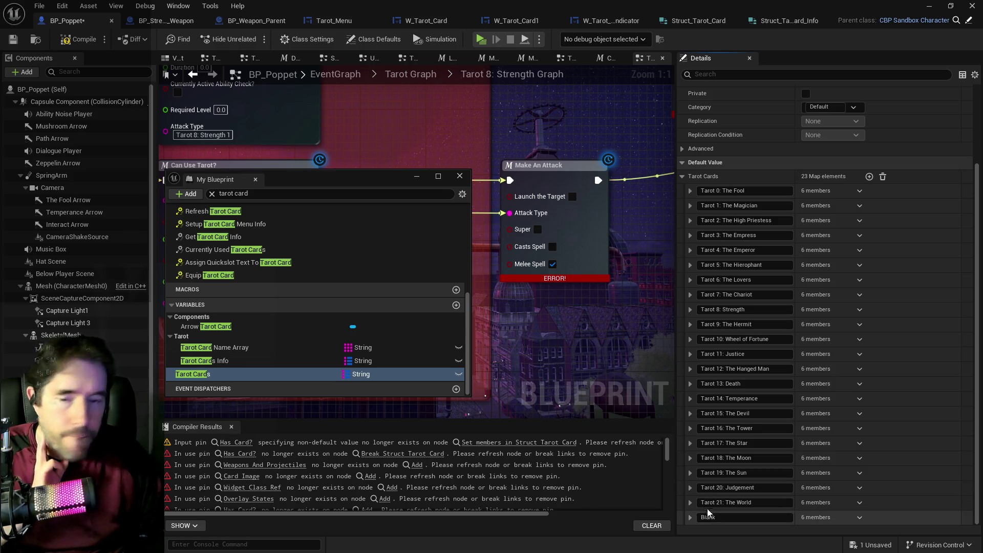
left_click(690, 487)
- Remove the Projectile To Spawn 1 entry from Judgement's Weapons map
scroll(791, 485, "down", 3)
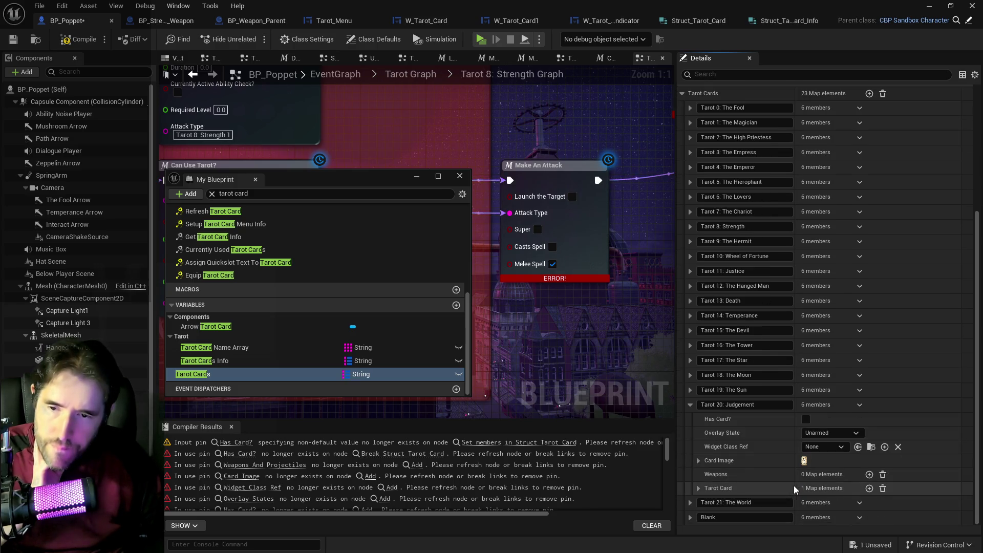
right_click(893, 474)
left_click(909, 508)
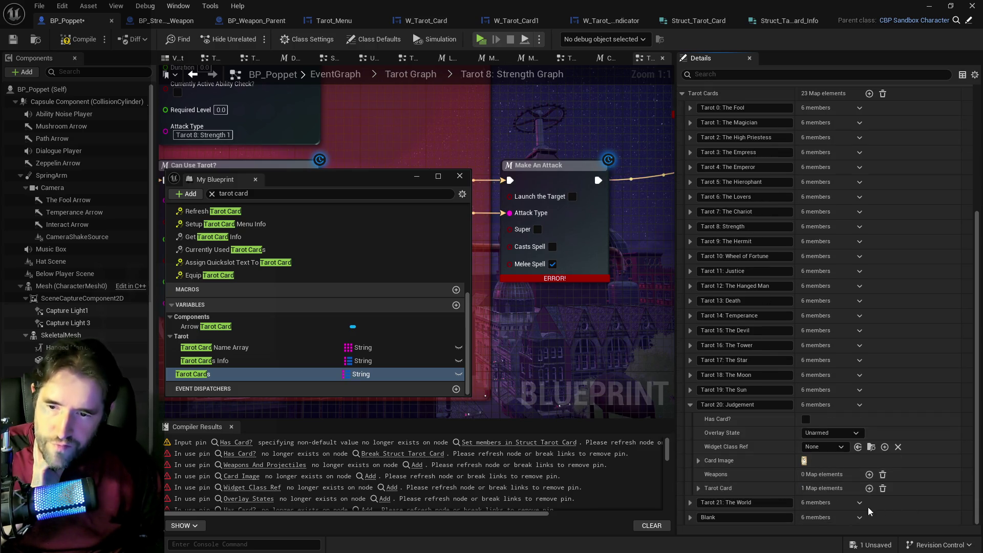
left_click(698, 460)
scroll(856, 483, "down", 4)
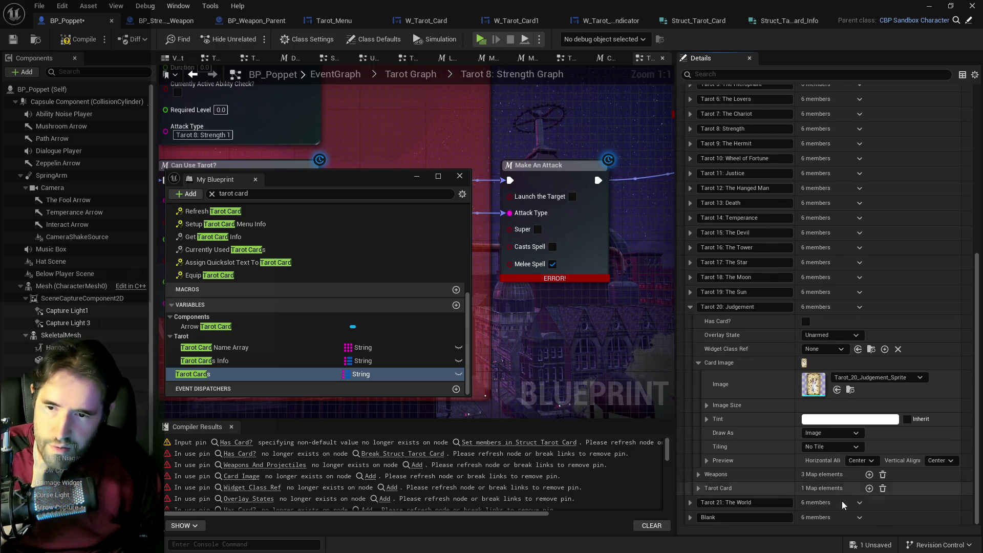
left_click(697, 474)
scroll(818, 481, "down", 2)
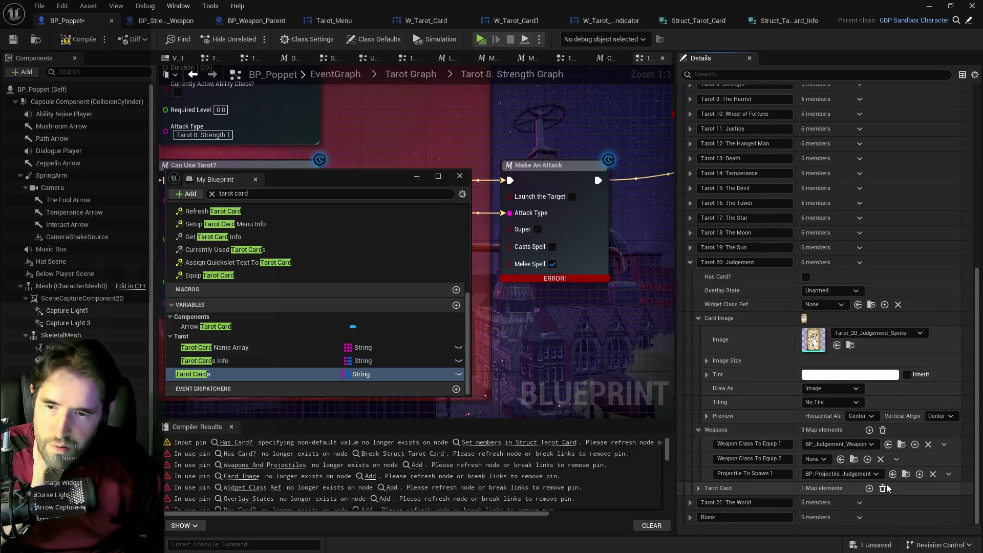
left_click(948, 473)
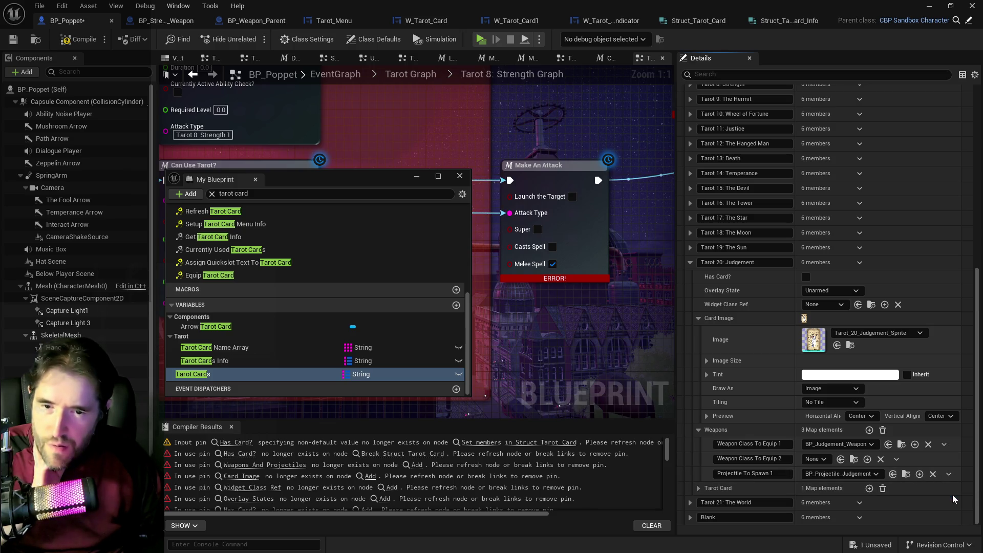
left_click(951, 494)
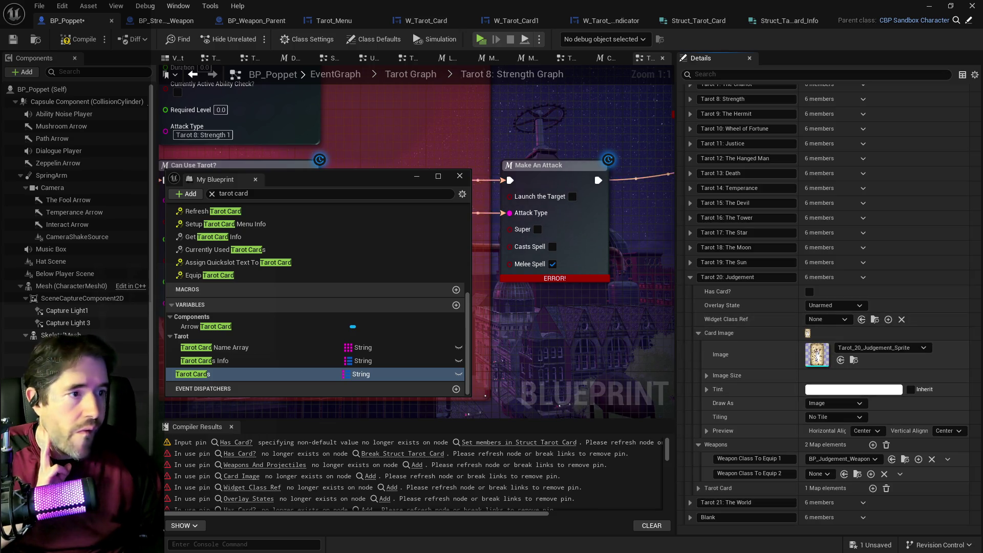
- Set Judgement's Overlay State to The Temperance Tarot and Widget Class Ref to W_Tarot_Hanged_Man
left_click(824, 307)
left_click(834, 335)
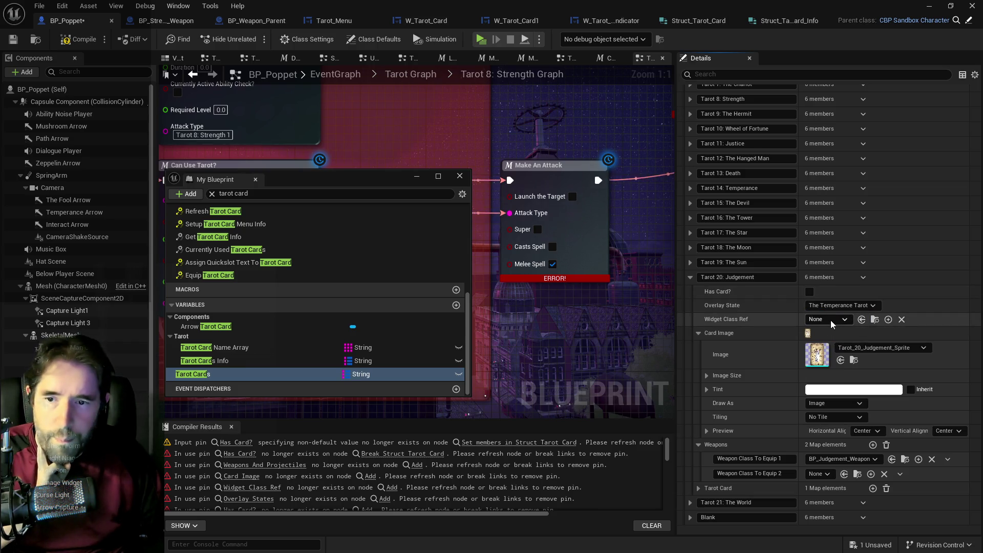
left_click(830, 320)
type("hanged")
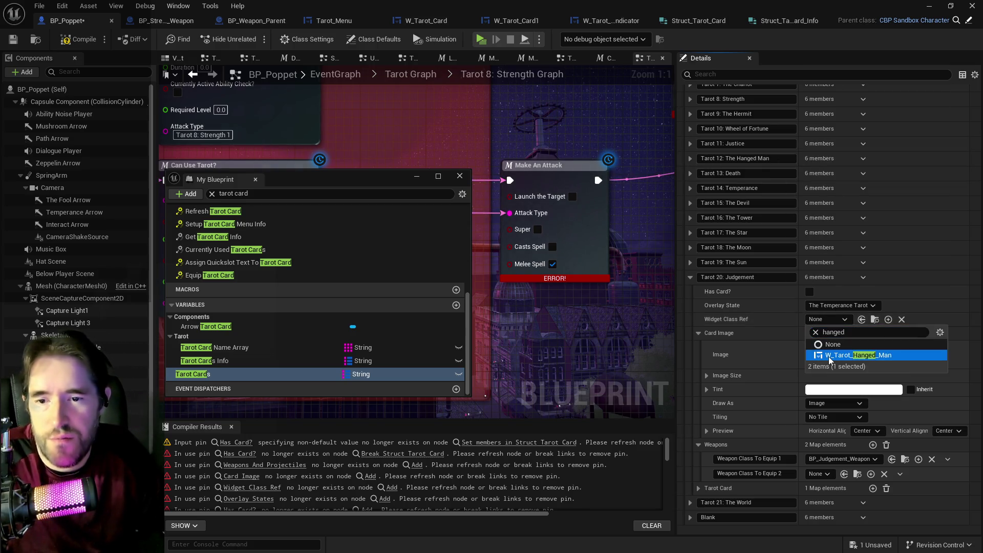
left_click(829, 355)
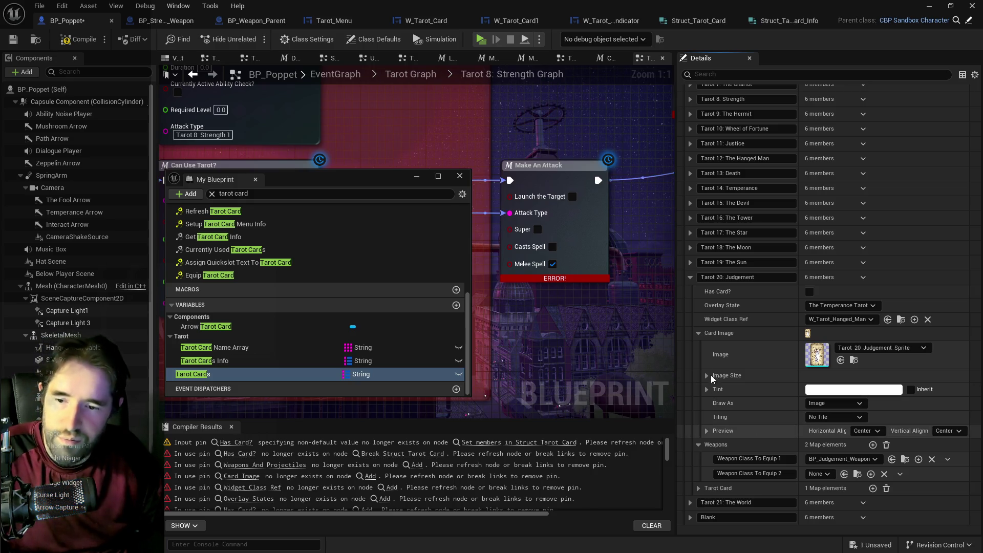
left_click(690, 276)
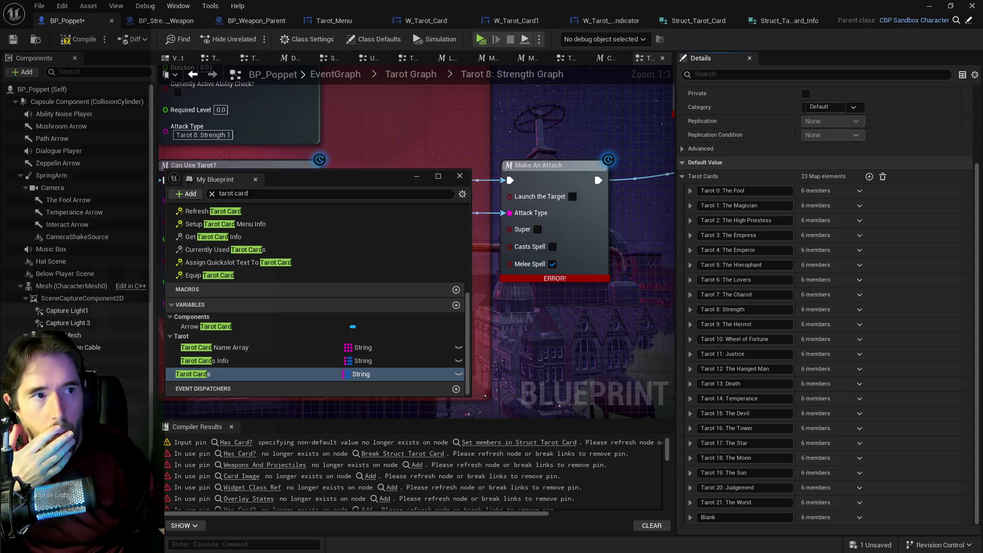
- Save BP_Poppet, restore its editor window and pull the Painting_World camera back
left_click(474, 256)
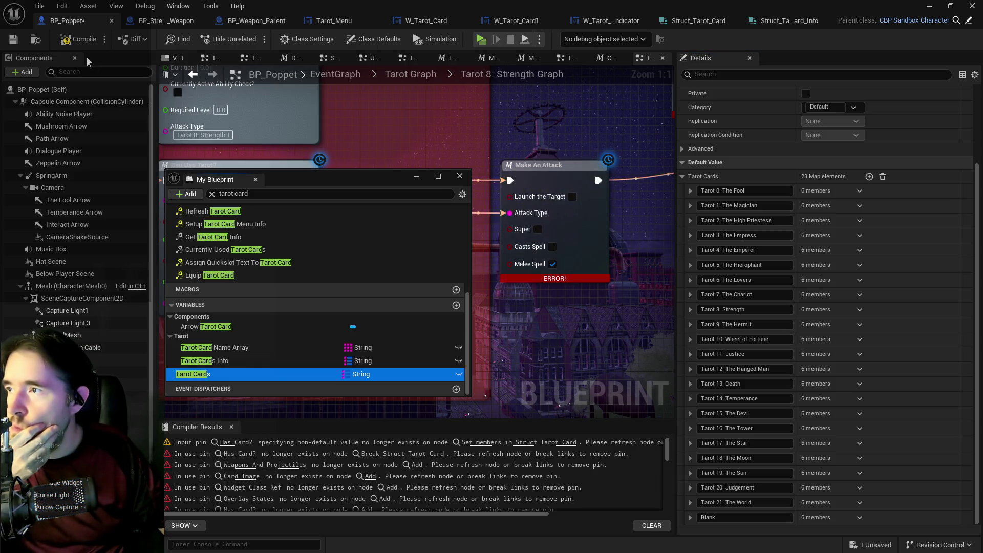
left_click(82, 40)
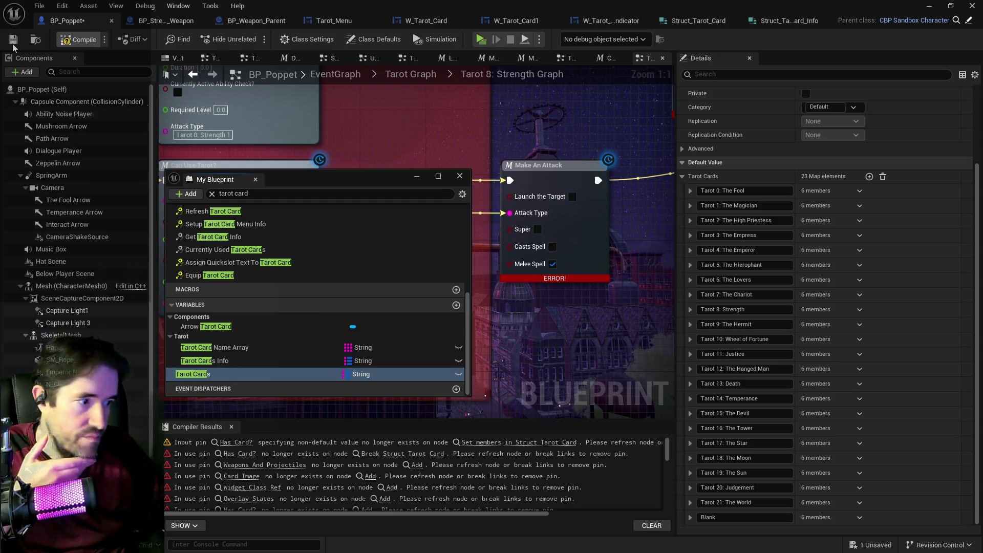
left_click(12, 39)
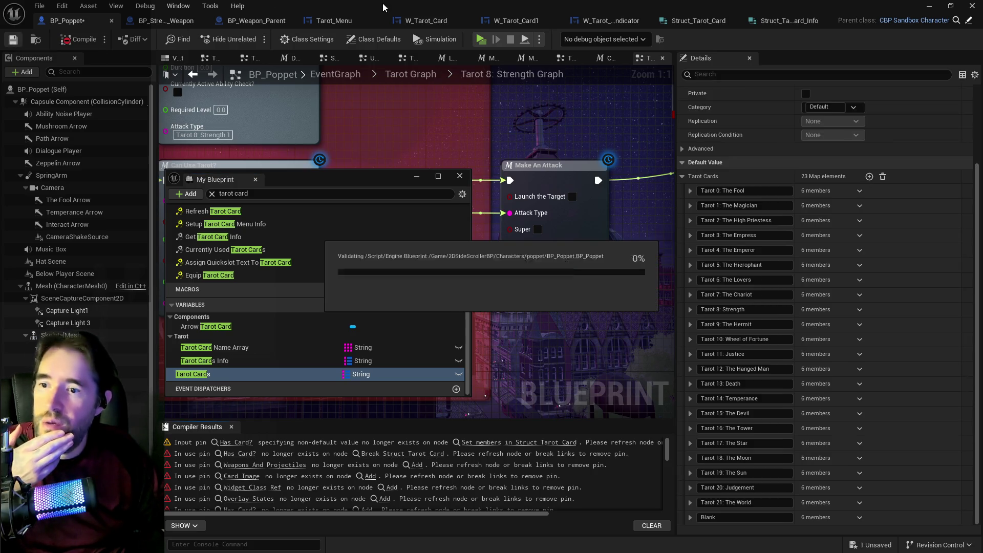
double_click(385, 5)
mouse_move(358, 307)
left_mouse_down()
mouse_move(389, 297)
mouse_move(353, 308)
mouse_move(373, 303)
mouse_move(395, 267)
left_mouse_up()
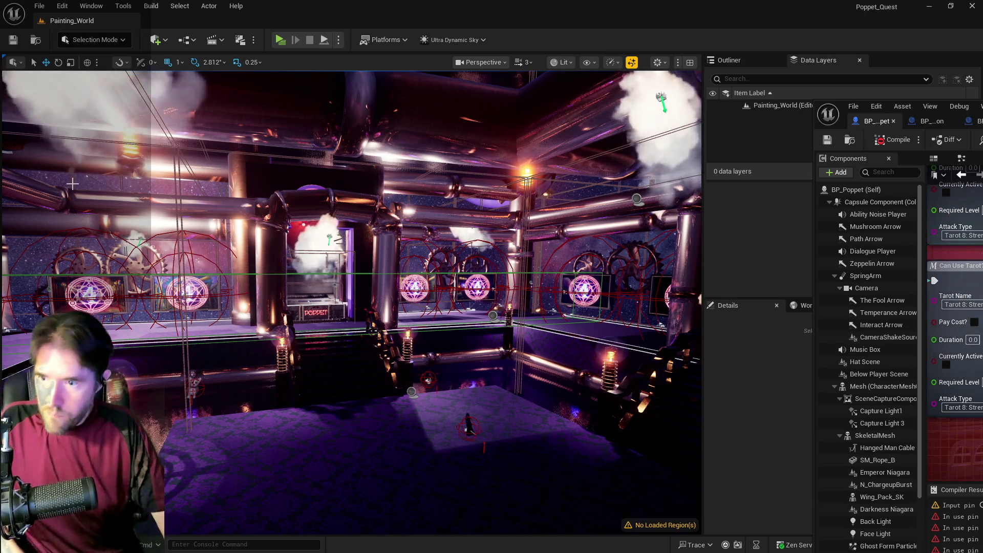
- Drag the BP_Poppet Blueprint editor window back onto the screen from the right edge
mouse_move(982, 108)
left_mouse_down()
mouse_move(542, 119)
mouse_move(491, 42)
left_mouse_up()
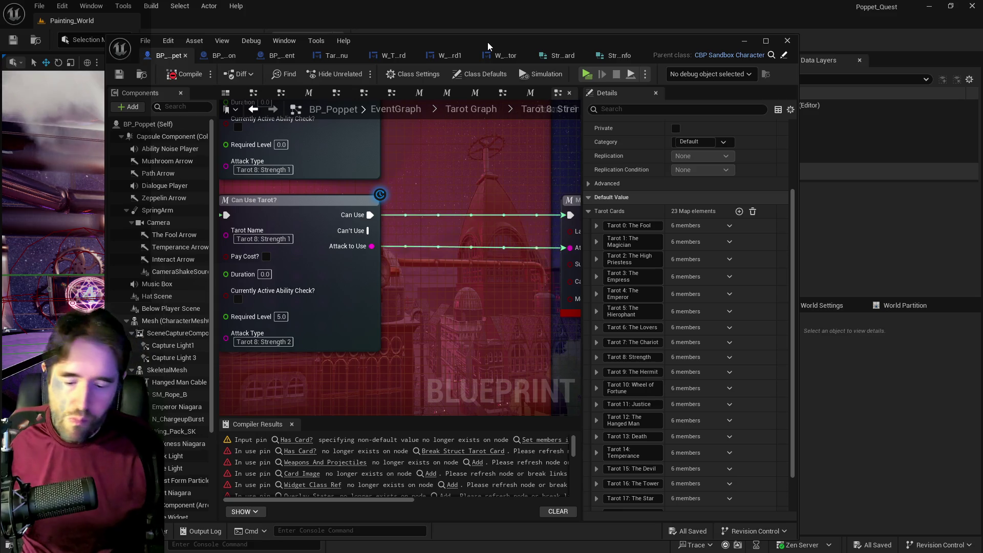
- Maximize the BP_Poppet Blueprint editor window
left_click(765, 40)
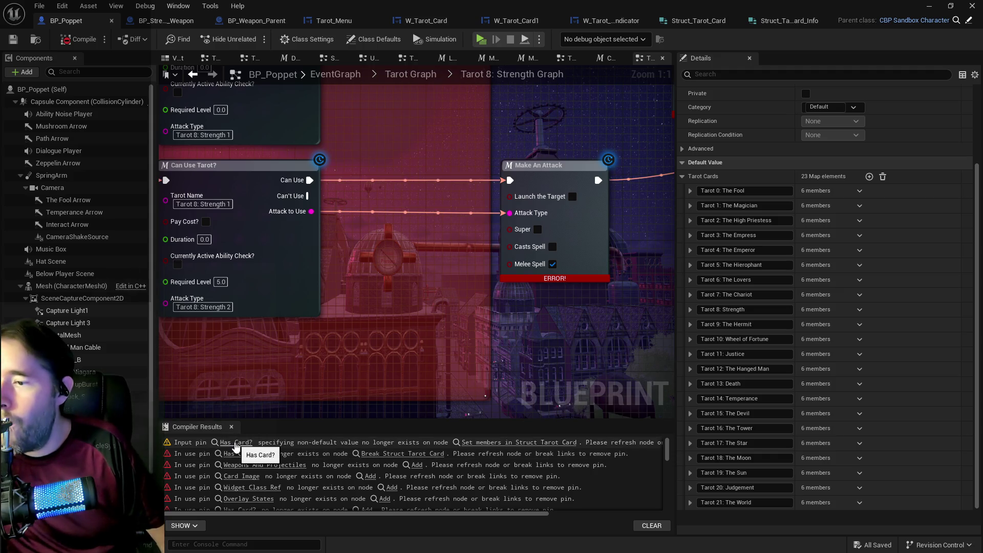
- Jump to the node behind the first compiler warning and add a Tarot Cards map getter
left_click(236, 442)
scroll(446, 321, "down", 1)
mouse_move(446, 321)
left_mouse_down()
mouse_move(290, 346)
mouse_move(384, 284)
mouse_move(320, 307)
mouse_move(312, 304)
mouse_move(362, 299)
mouse_move(285, 281)
mouse_move(320, 282)
left_mouse_up()
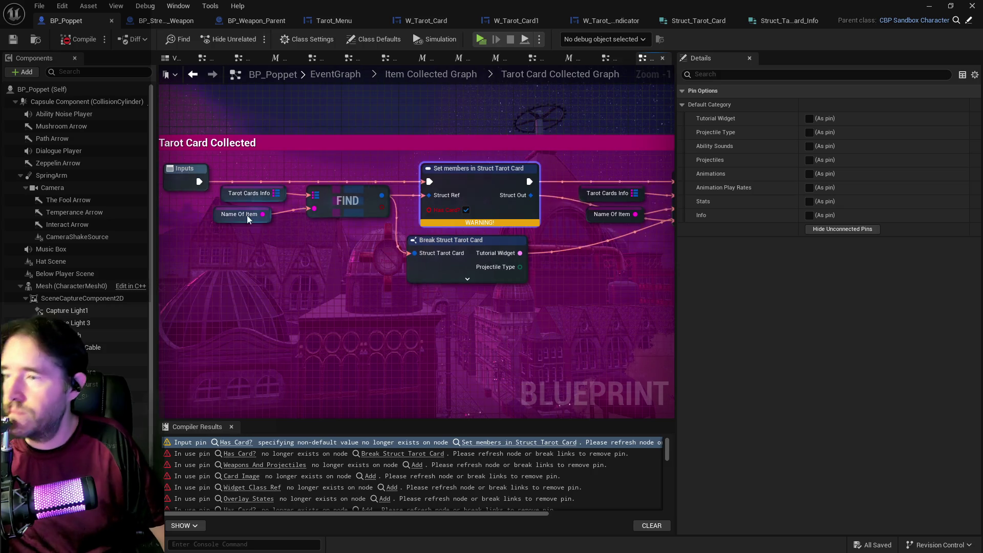
right_click(233, 260)
type("get t")
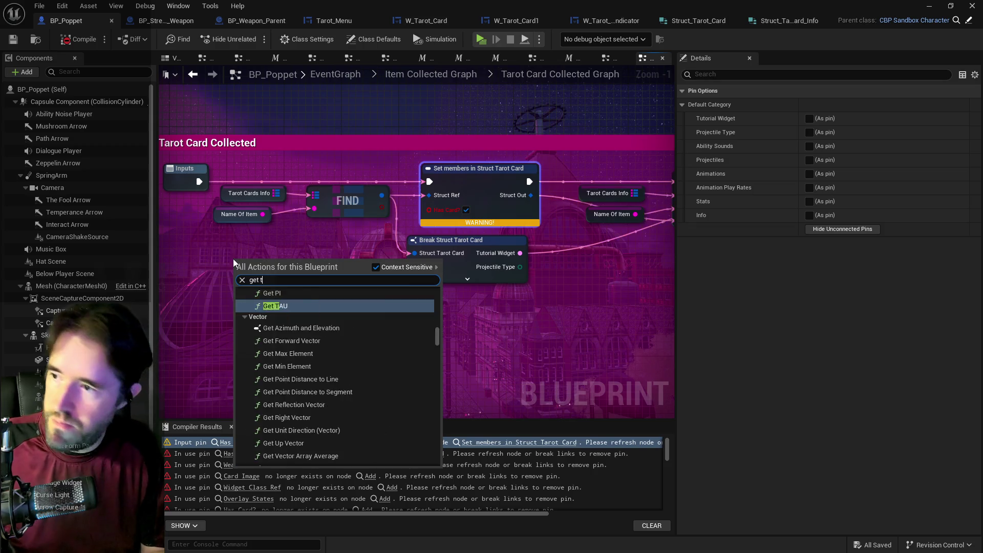
type("arot card")
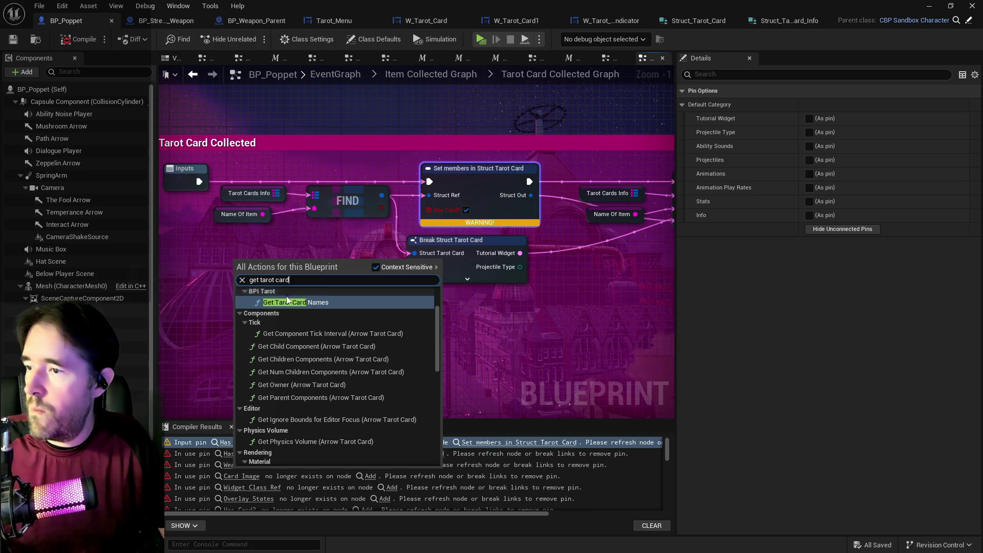
scroll(297, 330, "down", 8)
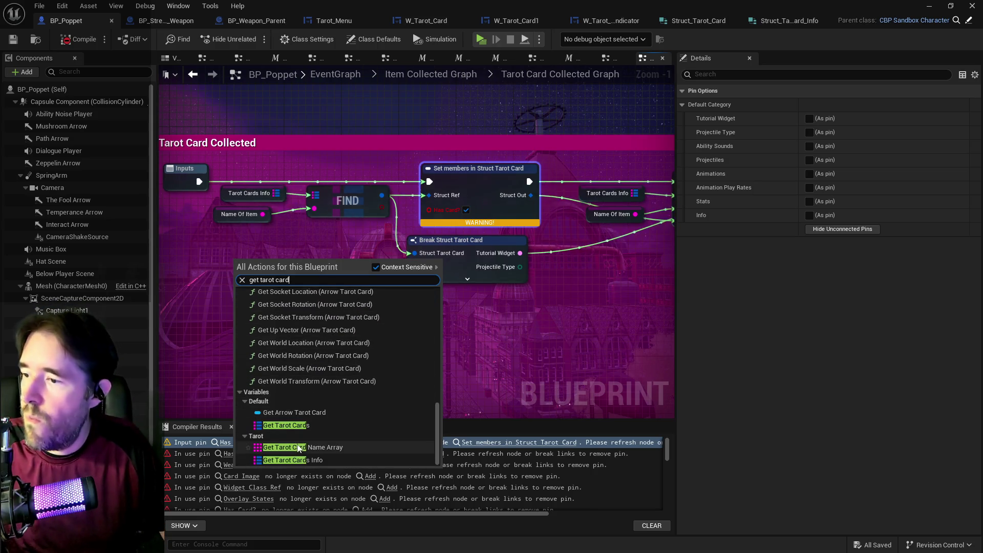
left_click(286, 425)
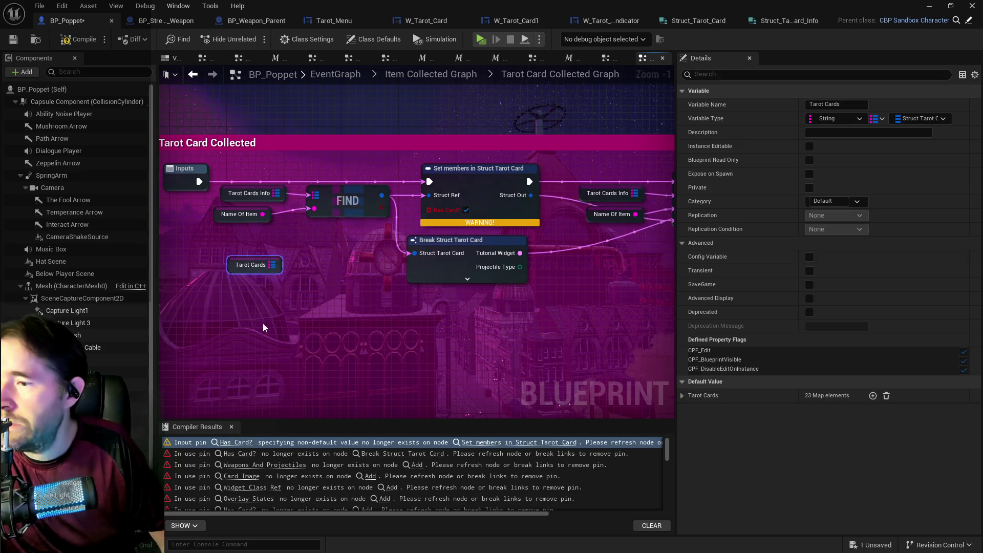
- Add a Find node on Tarot Cards with a pasted Name Of Item copy as its key
left_click_drag(272, 265, 318, 200)
key("Escape")
left_click_drag(272, 265, 317, 279)
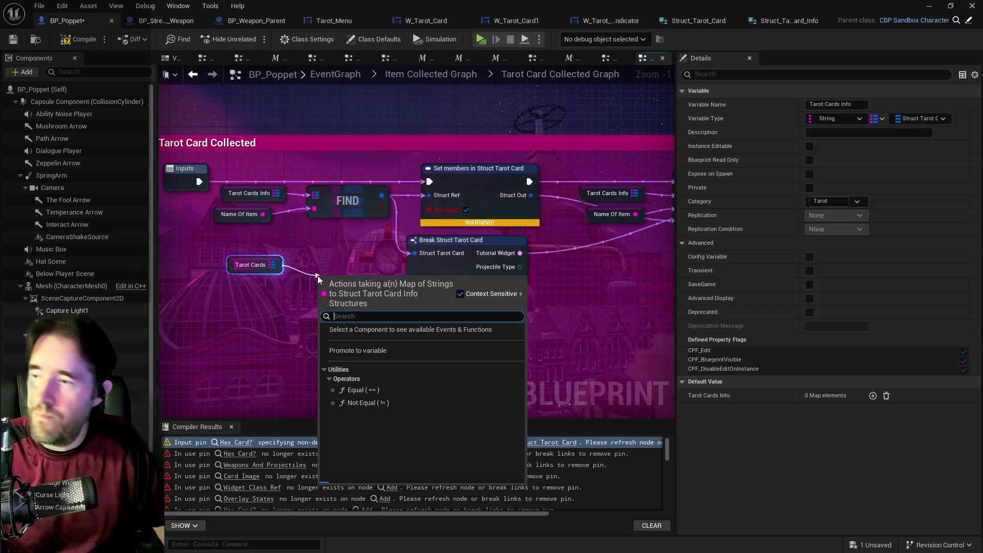
type("find")
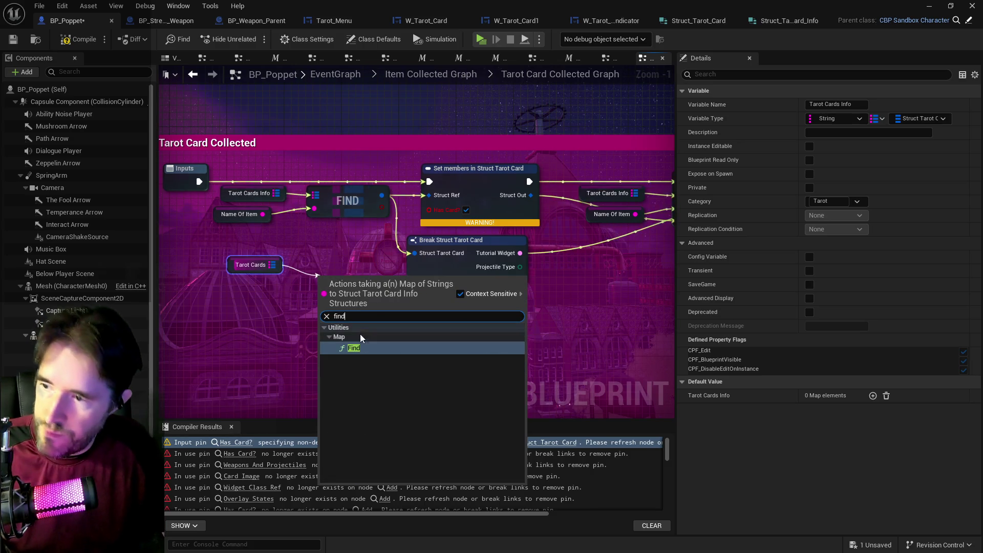
left_click(361, 347)
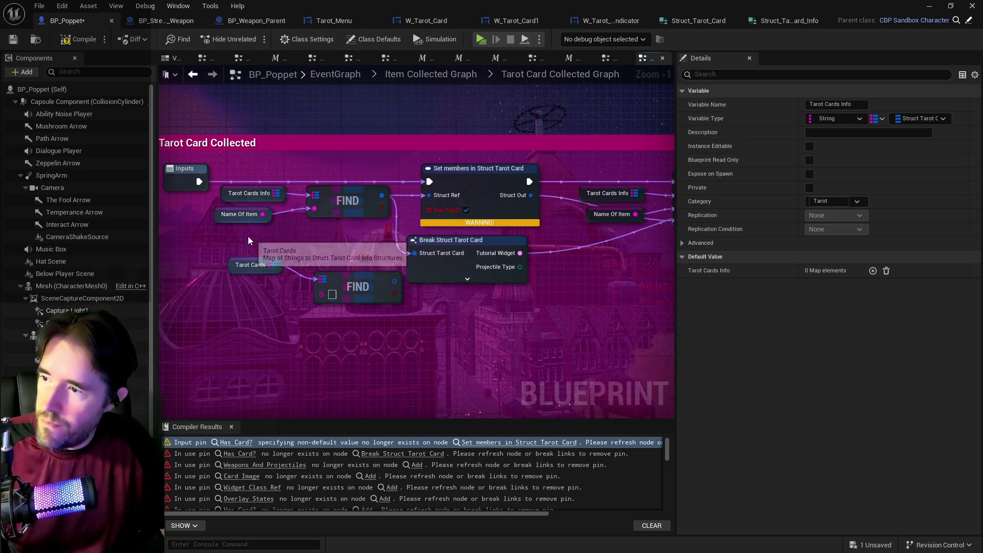
left_click(239, 214)
key("ctrl+c")
key("ctrl+v")
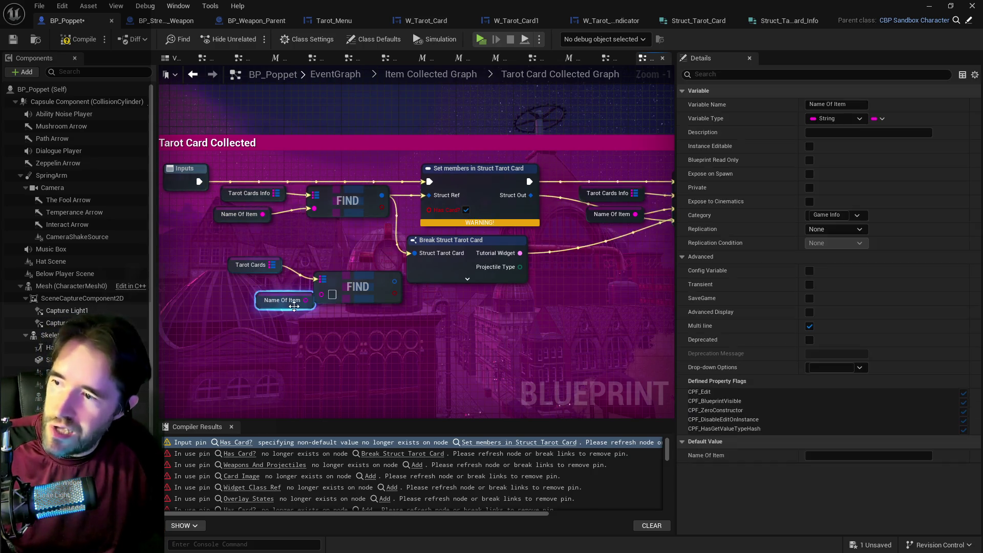
left_click_drag(306, 300, 321, 294)
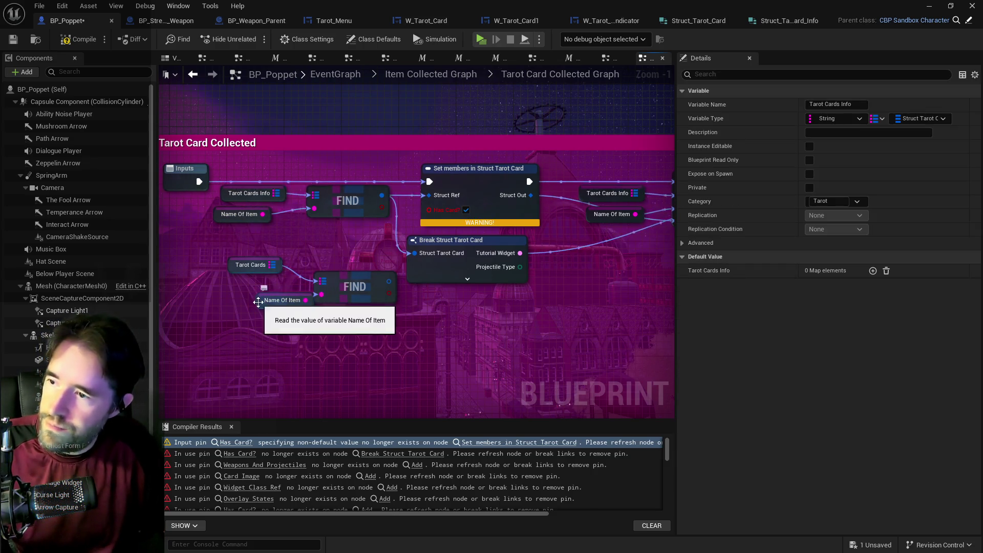
left_click_drag(257, 301, 221, 294)
mouse_move(356, 303)
left_mouse_down()
mouse_move(341, 295)
mouse_move(409, 259)
mouse_move(381, 281)
mouse_move(410, 316)
left_mouse_up()
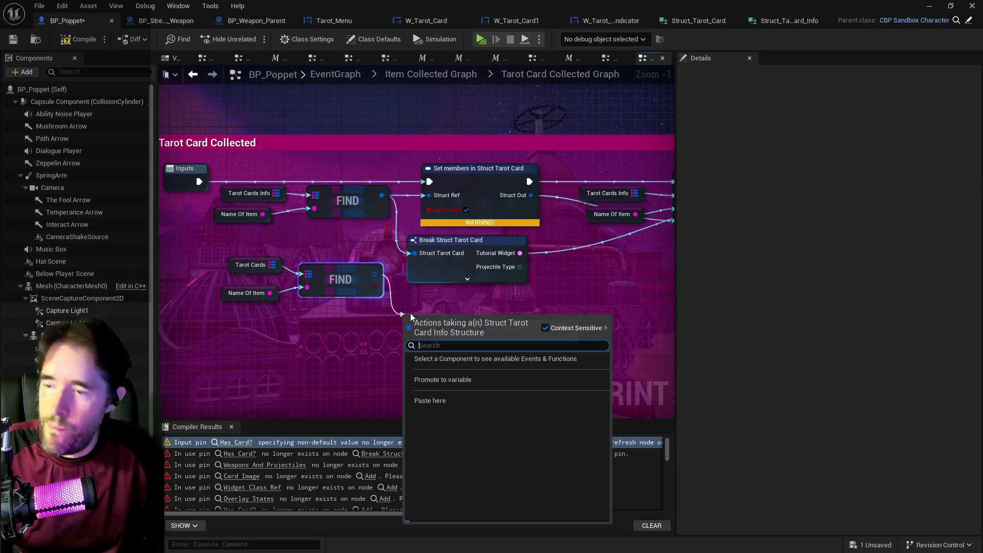
- Add a Break Struct Tarot Card Info node below the Find, fed by its result
type("break")
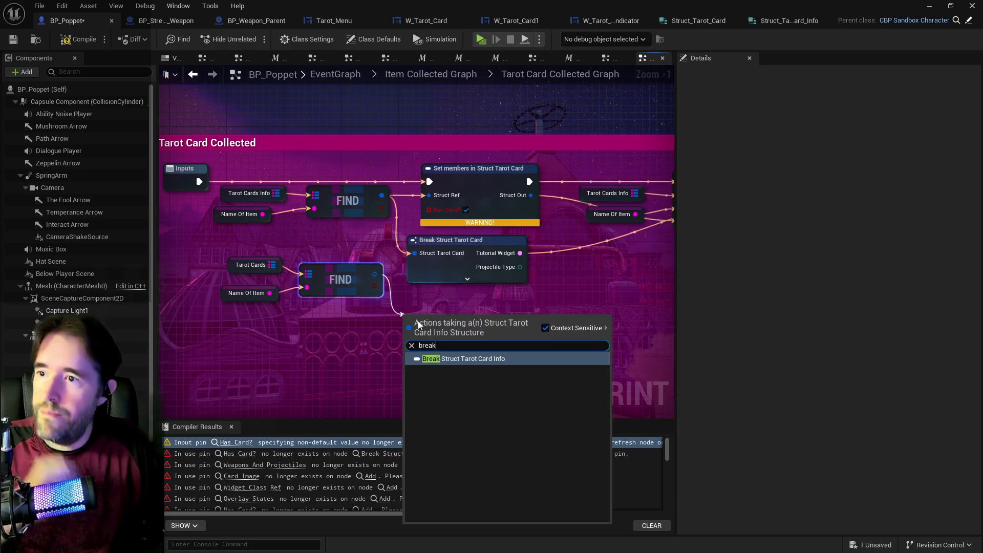
left_click(435, 360)
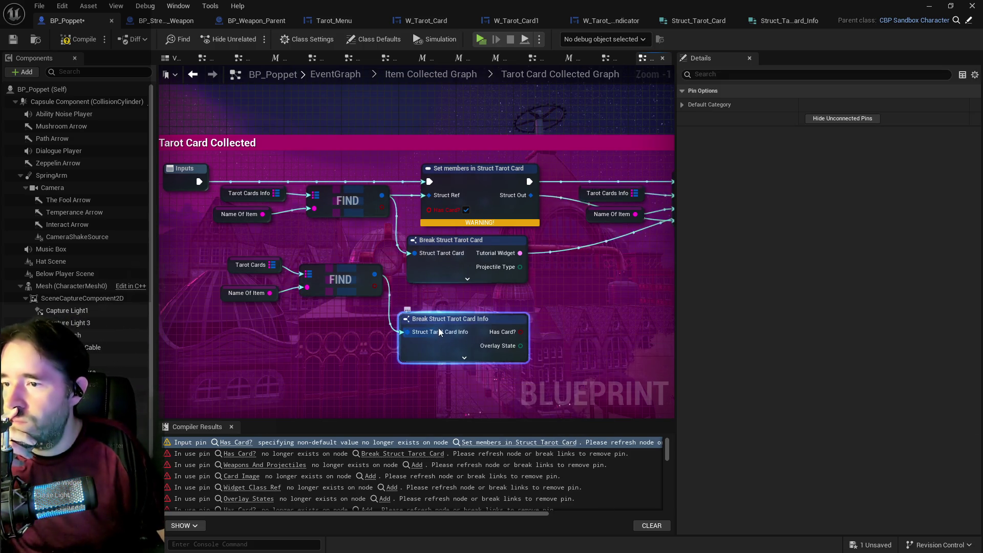
left_click_drag(439, 318, 439, 347)
left_click_drag(375, 276, 430, 299)
type("set mem")
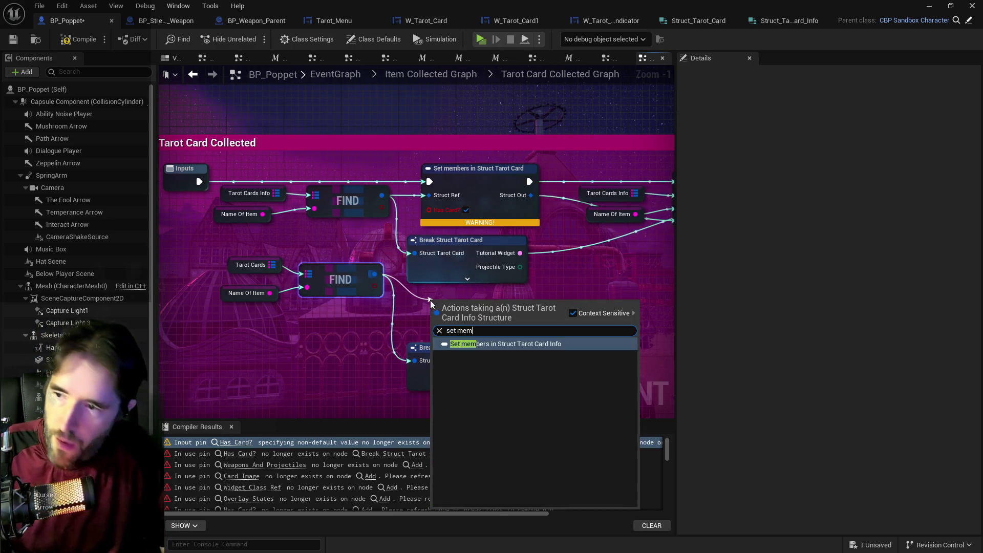
- Add Set members in Struct Tarot Card Info from the Find, with Has Card? ticked true and exec wired in
left_click(481, 342)
mouse_move(478, 315)
left_mouse_down()
mouse_move(459, 304)
mouse_move(474, 311)
left_mouse_up()
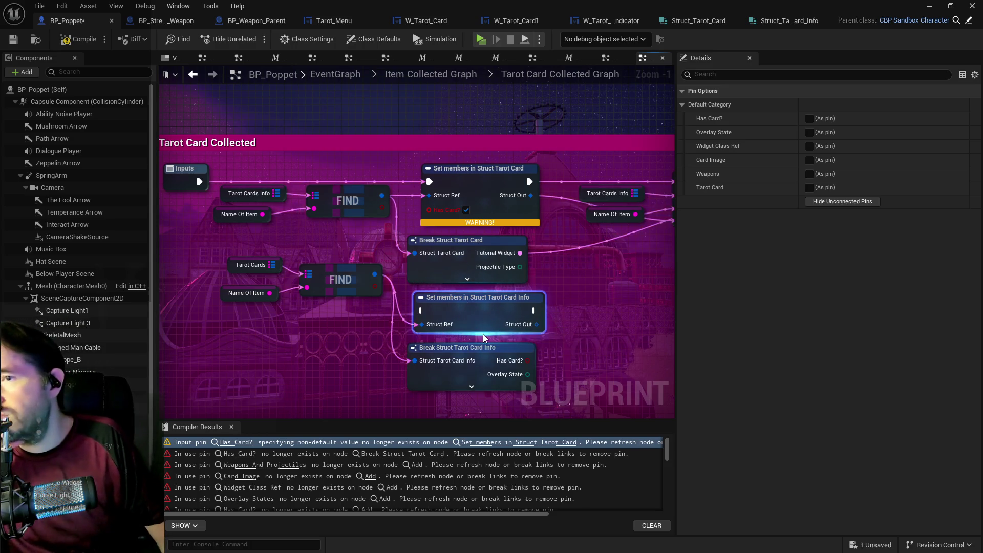
left_click(810, 119)
left_click_drag(487, 314, 485, 300)
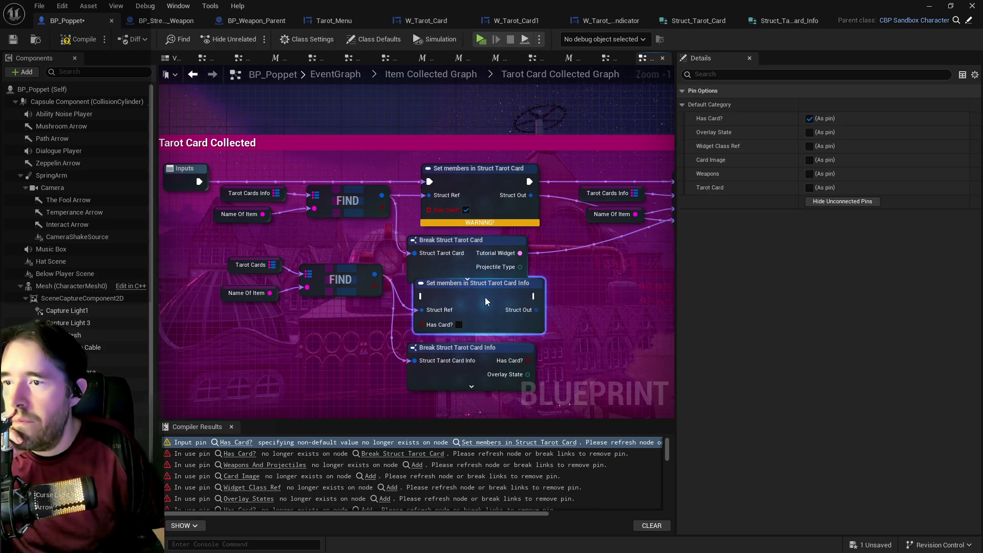
left_click(458, 324)
left_click_drag(275, 193, 422, 310)
left_click_drag(607, 272, 454, 250)
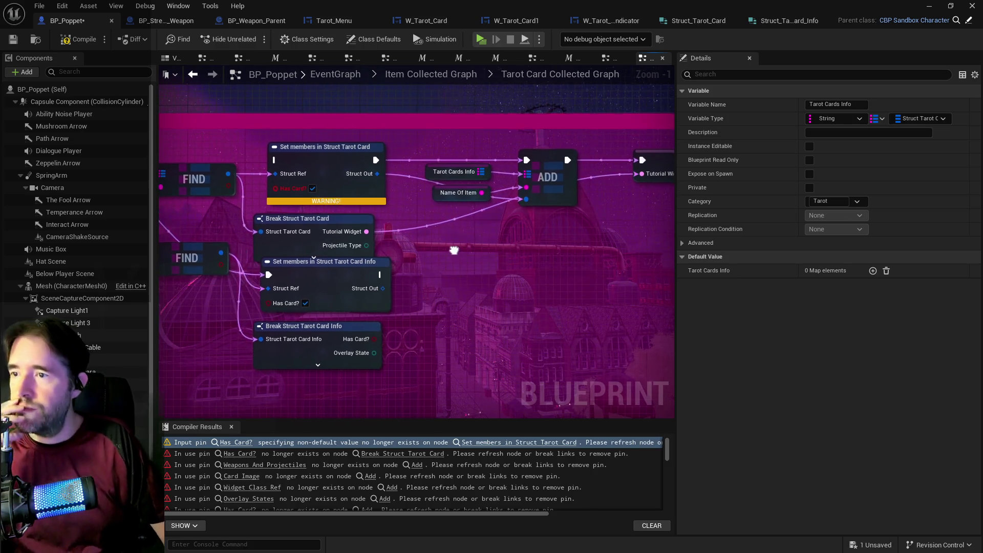
mouse_move(423, 280)
left_mouse_down()
mouse_move(478, 265)
mouse_move(459, 266)
mouse_move(483, 248)
mouse_move(474, 248)
mouse_move(546, 254)
left_mouse_up()
type("add")
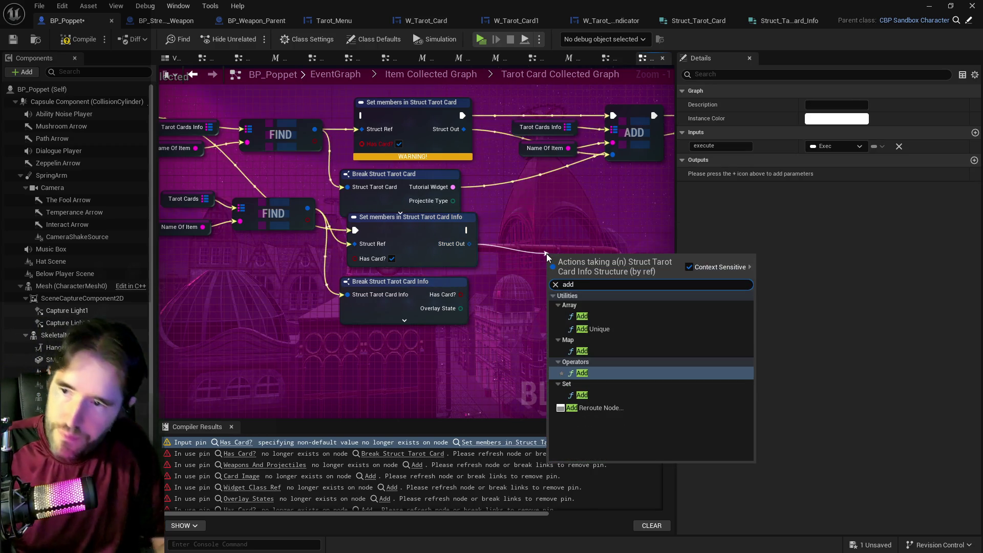
- Place a copied Tarot Cards getter feeding a new map Add node
left_click(586, 350)
left_click_drag(587, 350, 550, 345)
left_click_drag(551, 262, 592, 249)
left_click(197, 192)
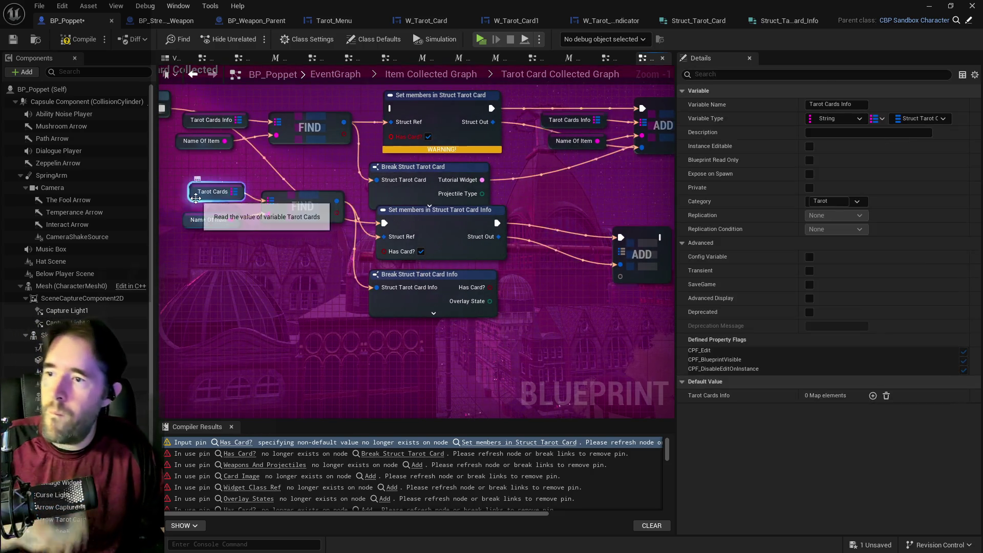
key("ctrl+c")
key("ctrl+v")
mouse_move(548, 226)
left_mouse_down()
mouse_move(563, 246)
mouse_move(614, 251)
mouse_move(529, 263)
mouse_move(569, 274)
mouse_move(578, 306)
mouse_move(589, 309)
left_mouse_up()
left_click(577, 249)
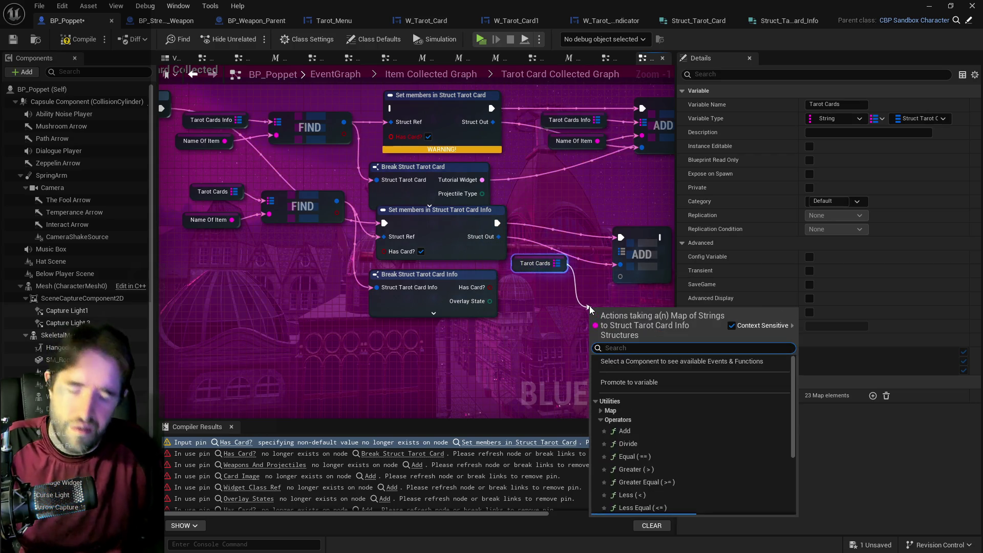
type("add")
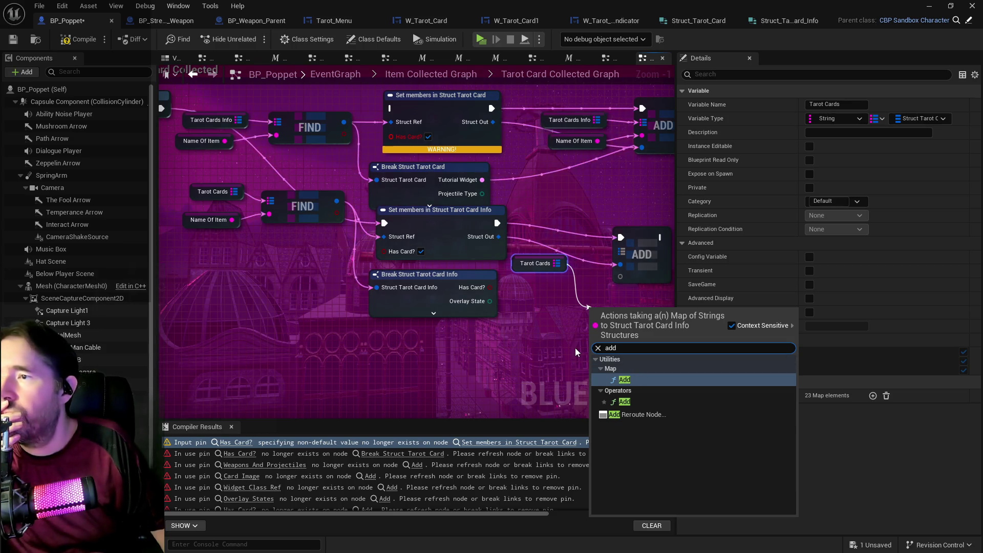
left_click(623, 379)
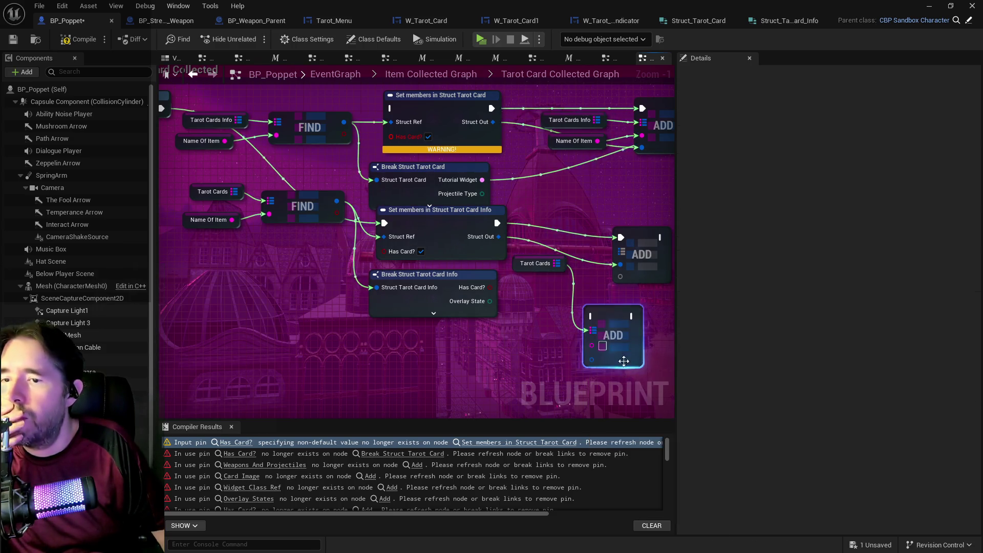
left_click_drag(614, 327, 666, 305)
mouse_move(556, 263)
left_mouse_down()
mouse_move(579, 310)
mouse_move(636, 308)
mouse_move(502, 296)
left_mouse_up()
left_click(567, 120)
left_click_drag(559, 228, 566, 207)
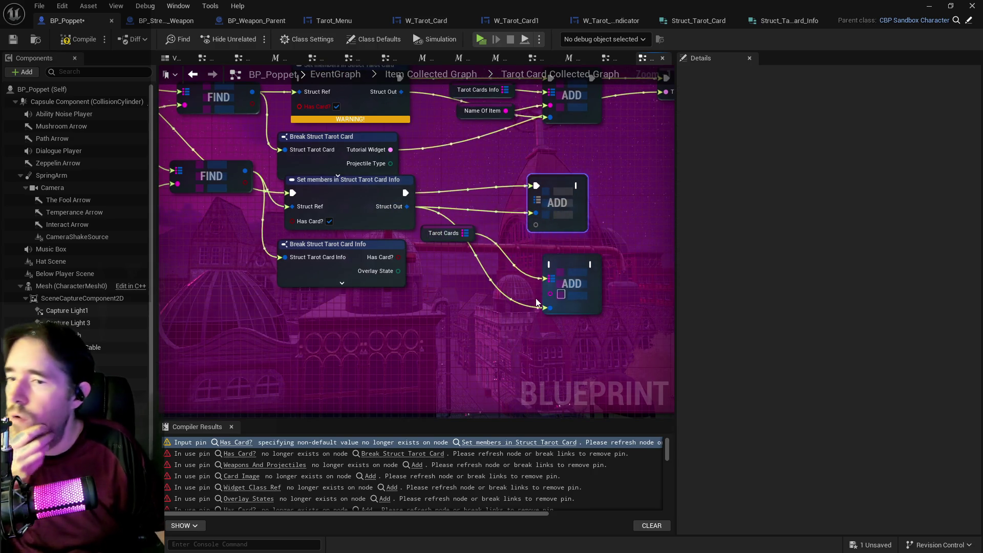
- Wire Struct Out into the new Add's value and a Name Of Item copy into its key
left_click(550, 308, "alt")
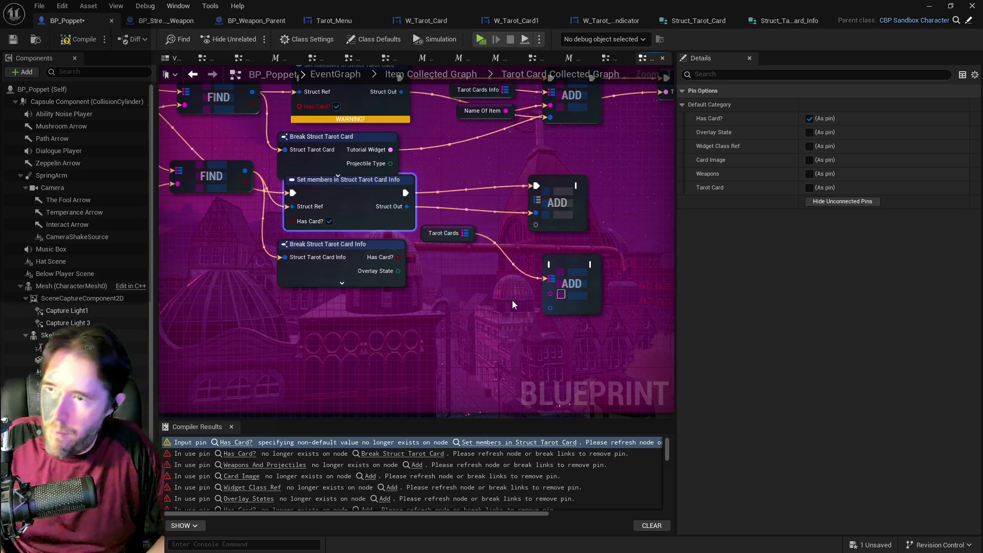
mouse_move(401, 305)
left_mouse_down()
mouse_move(470, 319)
mouse_move(490, 267)
mouse_move(524, 279)
mouse_move(536, 316)
left_mouse_up()
left_click_drag(491, 227, 467, 267)
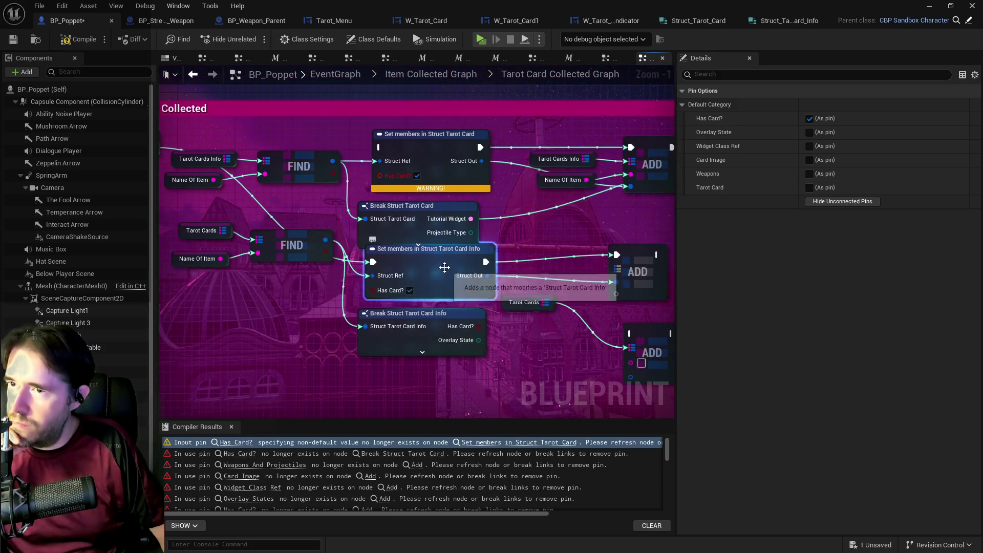
left_click_drag(541, 237, 555, 192)
left_click_drag(583, 257, 545, 245)
left_click_drag(475, 251, 504, 280)
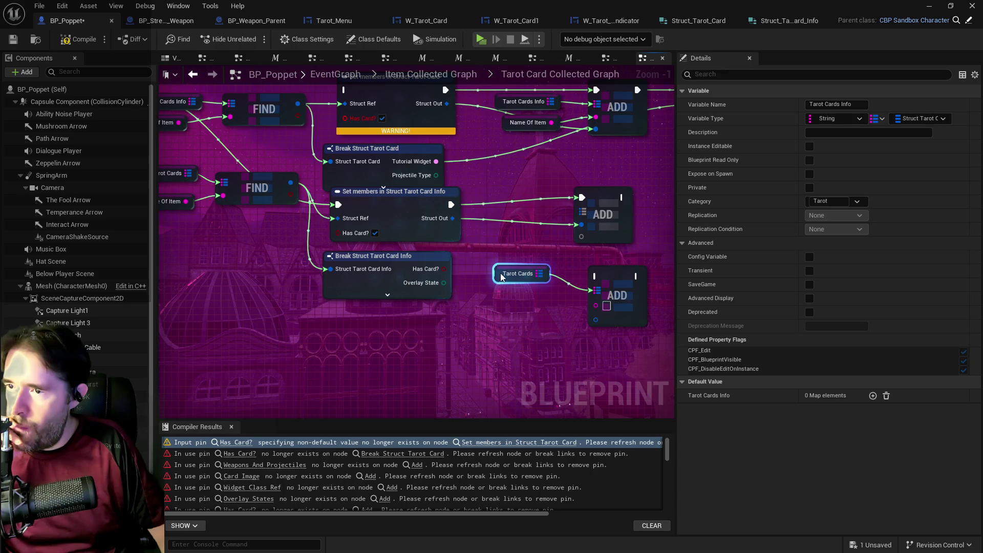
mouse_move(452, 218)
left_mouse_down()
mouse_move(490, 284)
mouse_move(578, 325)
mouse_move(595, 321)
left_mouse_up()
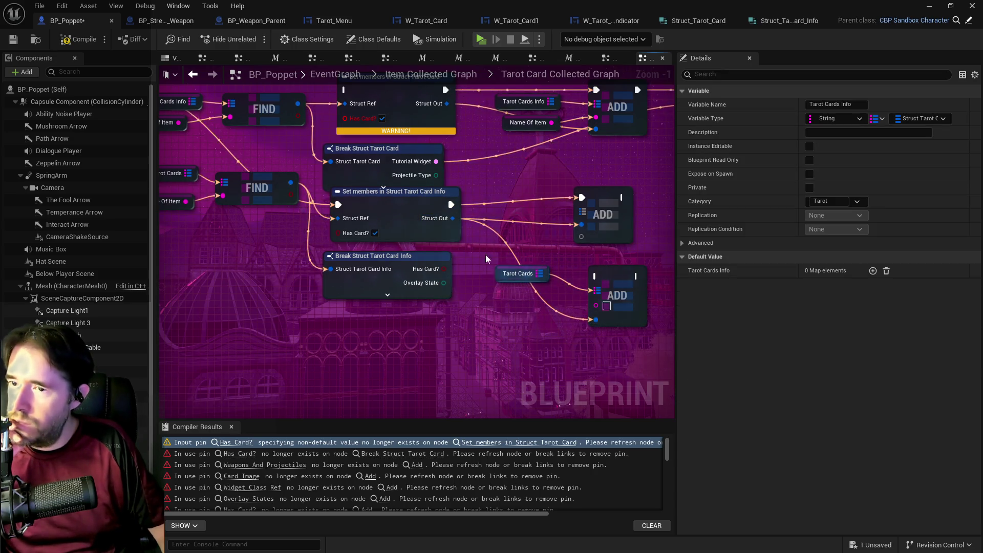
left_click(507, 125)
key("ctrl+c")
key("ctrl+v")
left_click_drag(565, 308, 596, 306)
left_click(522, 102)
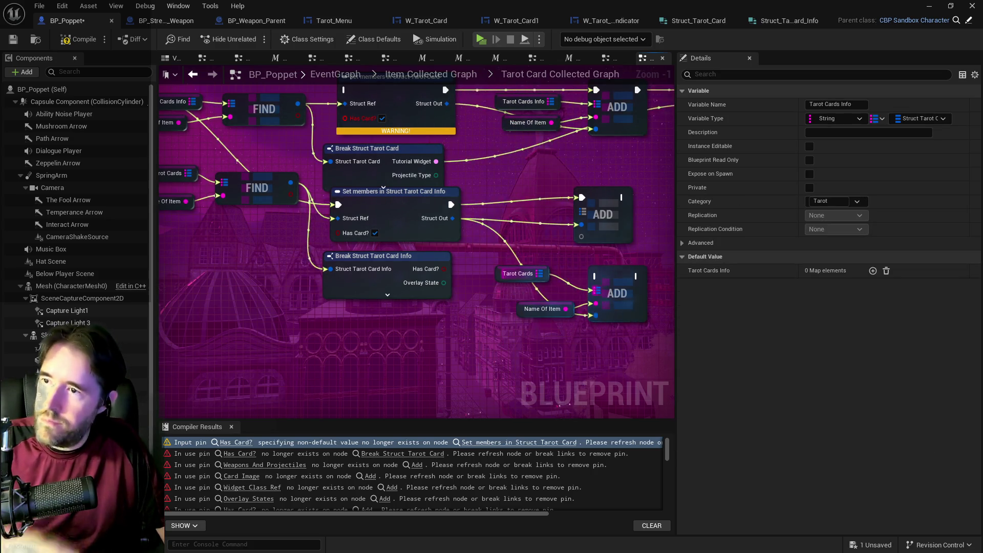
- Delete the old Add, run the new Add after Set members, and expand the Break node
left_click_drag(564, 272, 514, 276)
left_click(547, 219)
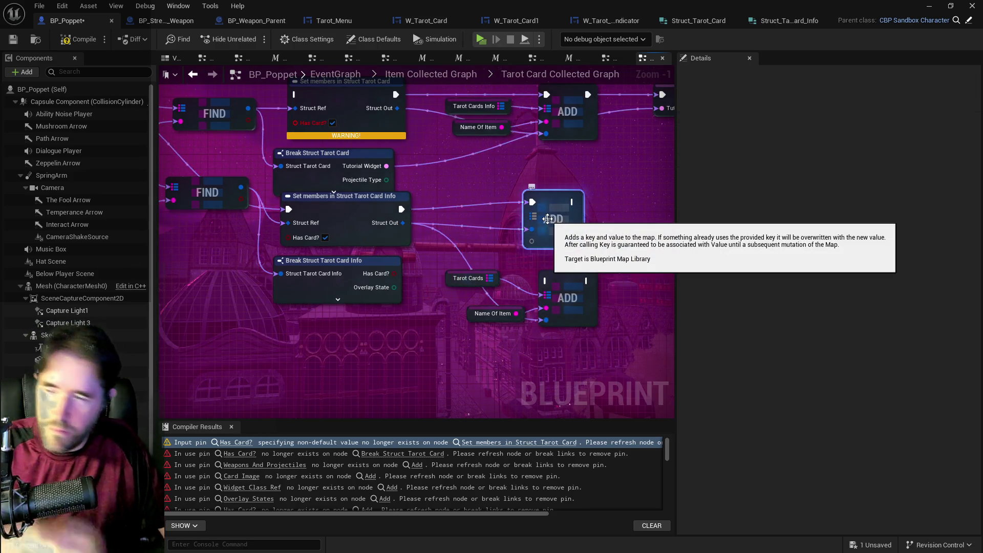
key("Delete")
left_click_drag(440, 263, 604, 332)
left_click_drag(574, 302, 574, 230)
mouse_move(400, 208)
left_mouse_down()
mouse_move(545, 210)
mouse_move(434, 253)
mouse_move(456, 256)
mouse_move(425, 235)
left_mouse_up()
left_click(291, 280)
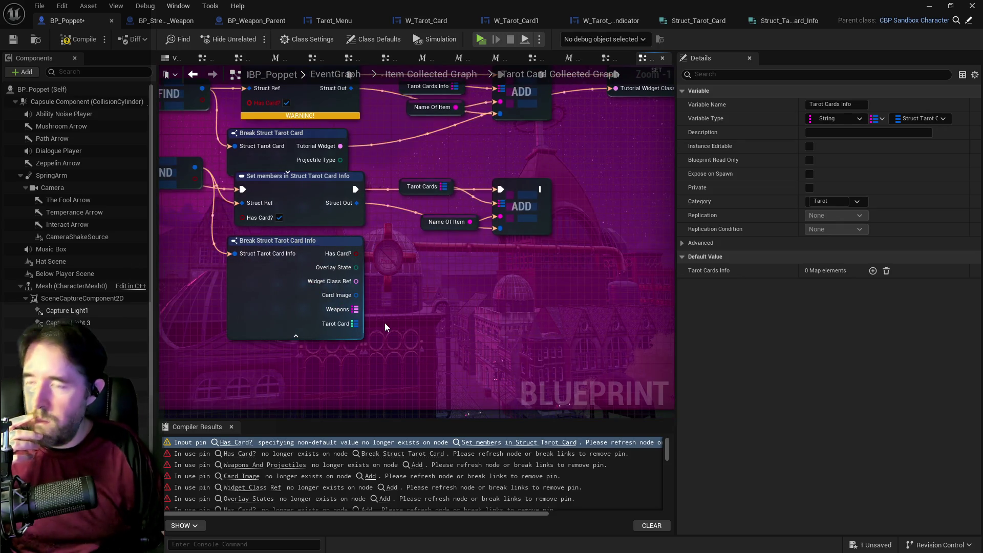
mouse_move(385, 323)
left_mouse_down()
mouse_move(405, 341)
mouse_move(415, 333)
left_mouse_up()
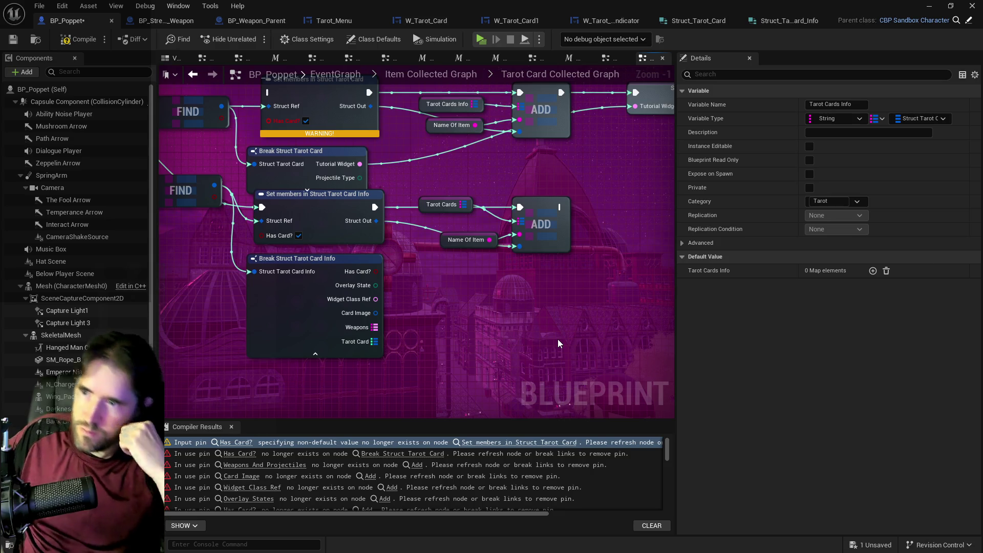
scroll(505, 327, "down", 2)
mouse_move(505, 328)
left_mouse_down()
mouse_move(369, 351)
mouse_move(386, 277)
mouse_move(272, 191)
mouse_move(234, 198)
left_mouse_up()
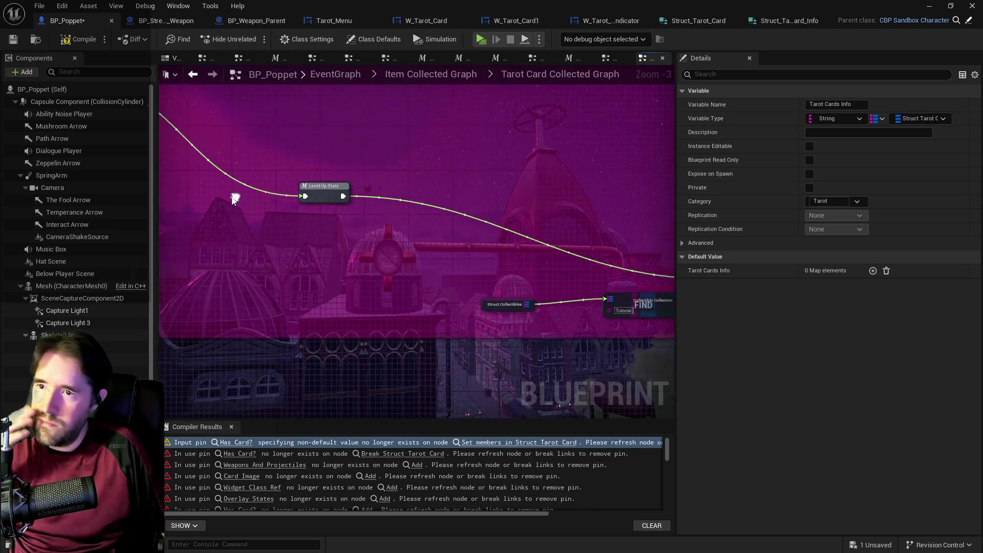
double_click(308, 197)
mouse_move(441, 205)
left_mouse_down()
mouse_move(153, 204)
mouse_move(361, 209)
left_mouse_up()
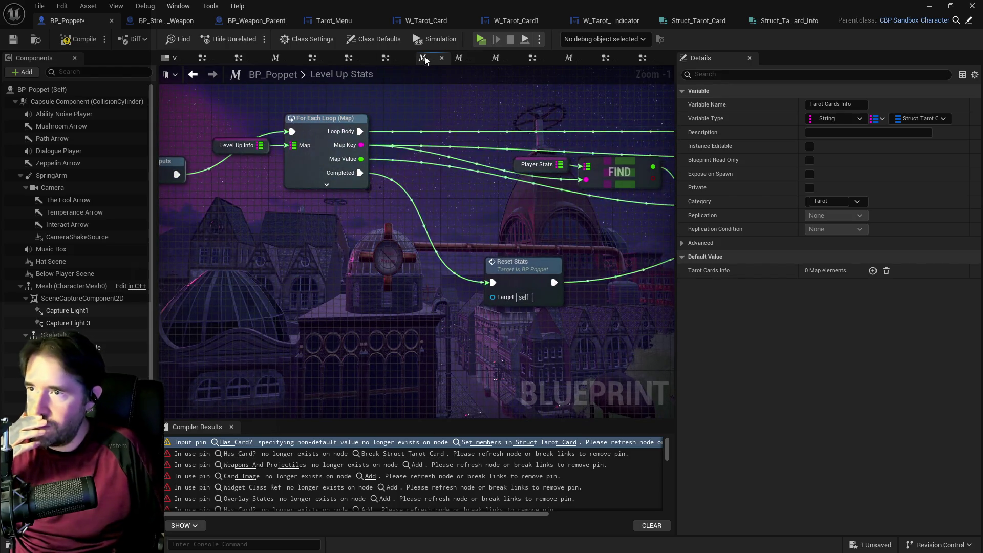
left_click(439, 60)
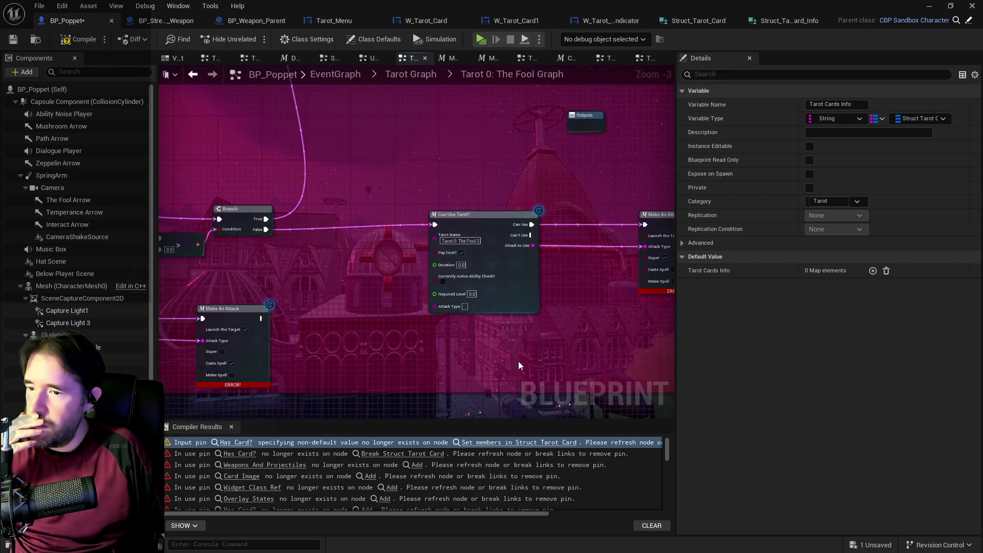
left_click(236, 442)
scroll(394, 349, "up", 4)
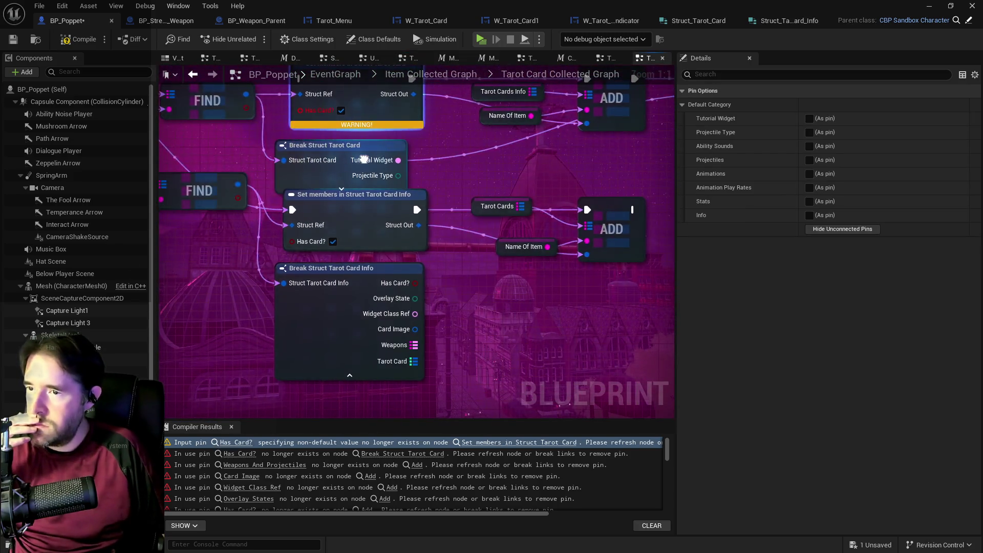
- Move the Inputs node down, then shift Tarot Cards, Name Of Item and FIND lower together
left_click_drag(418, 165, 253, 195)
left_click_drag(417, 227, 514, 185)
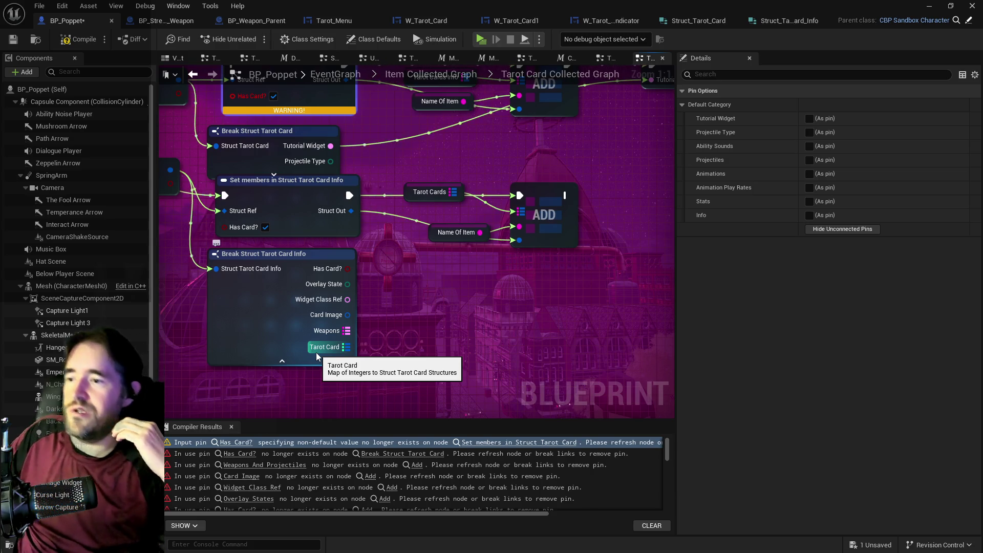
mouse_move(470, 214)
left_mouse_down()
mouse_move(401, 226)
mouse_move(552, 183)
left_mouse_up()
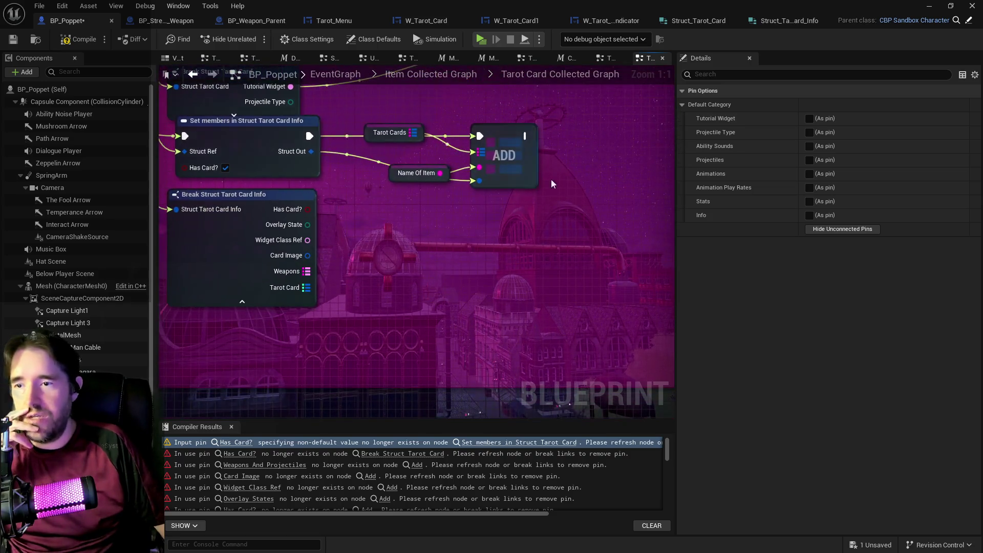
mouse_move(366, 319)
left_mouse_down()
mouse_move(440, 301)
mouse_move(430, 307)
mouse_move(452, 338)
left_mouse_up()
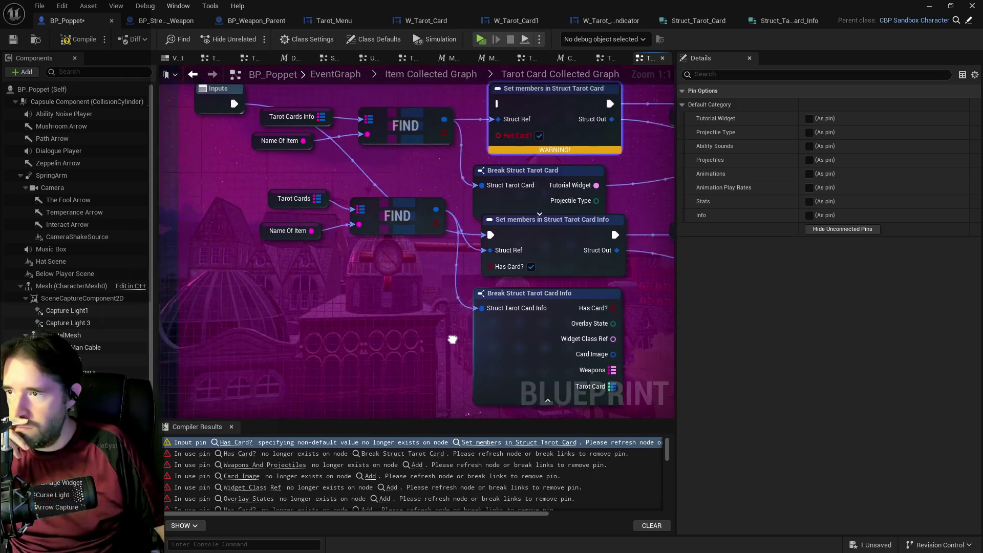
left_click_drag(515, 236, 464, 238)
mouse_move(185, 114)
left_mouse_down()
mouse_move(176, 159)
mouse_move(191, 258)
mouse_move(177, 245)
left_mouse_up()
mouse_move(238, 221)
left_mouse_down()
mouse_move(360, 288)
mouse_move(230, 229)
mouse_move(287, 256)
mouse_move(414, 258)
left_mouse_up()
mouse_move(365, 238)
left_mouse_down()
mouse_move(353, 302)
mouse_move(390, 244)
left_mouse_up()
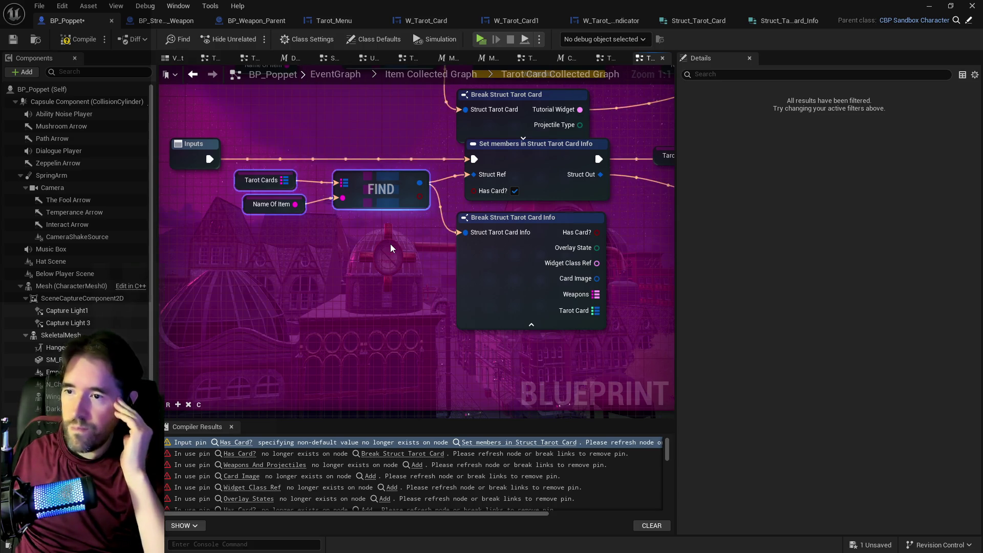
mouse_move(391, 246)
left_mouse_down()
mouse_move(241, 245)
mouse_move(383, 306)
mouse_move(327, 383)
mouse_move(383, 265)
mouse_move(373, 288)
left_mouse_up()
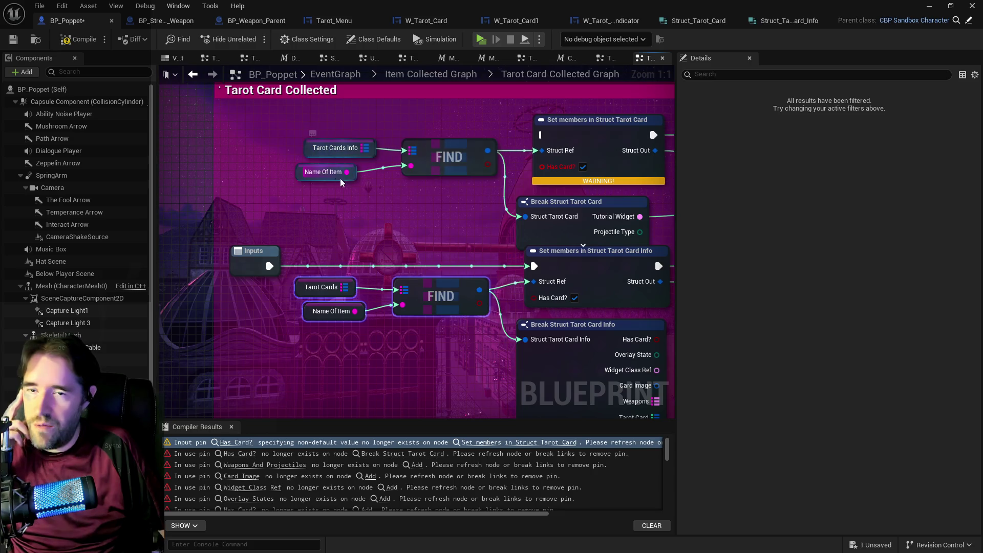
left_click_drag(402, 221, 299, 188)
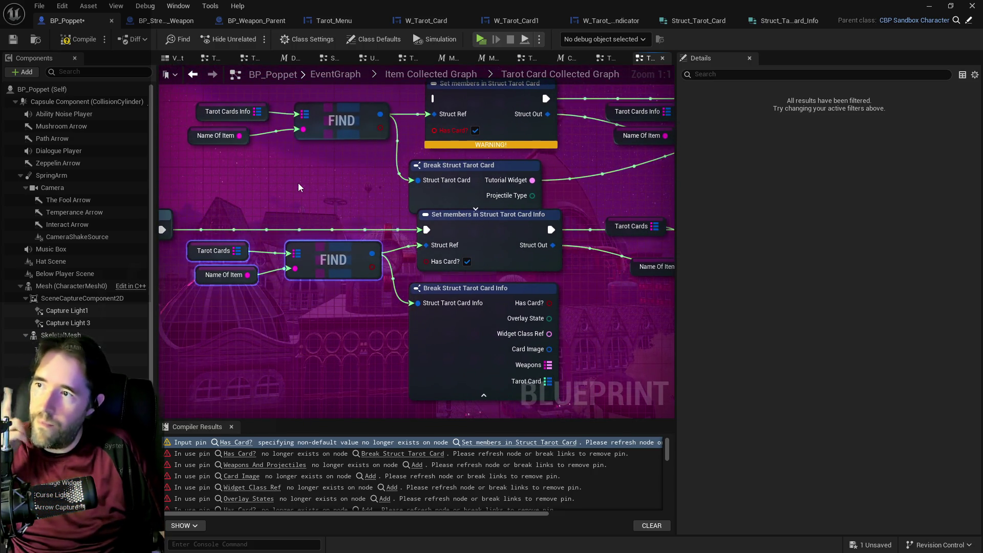